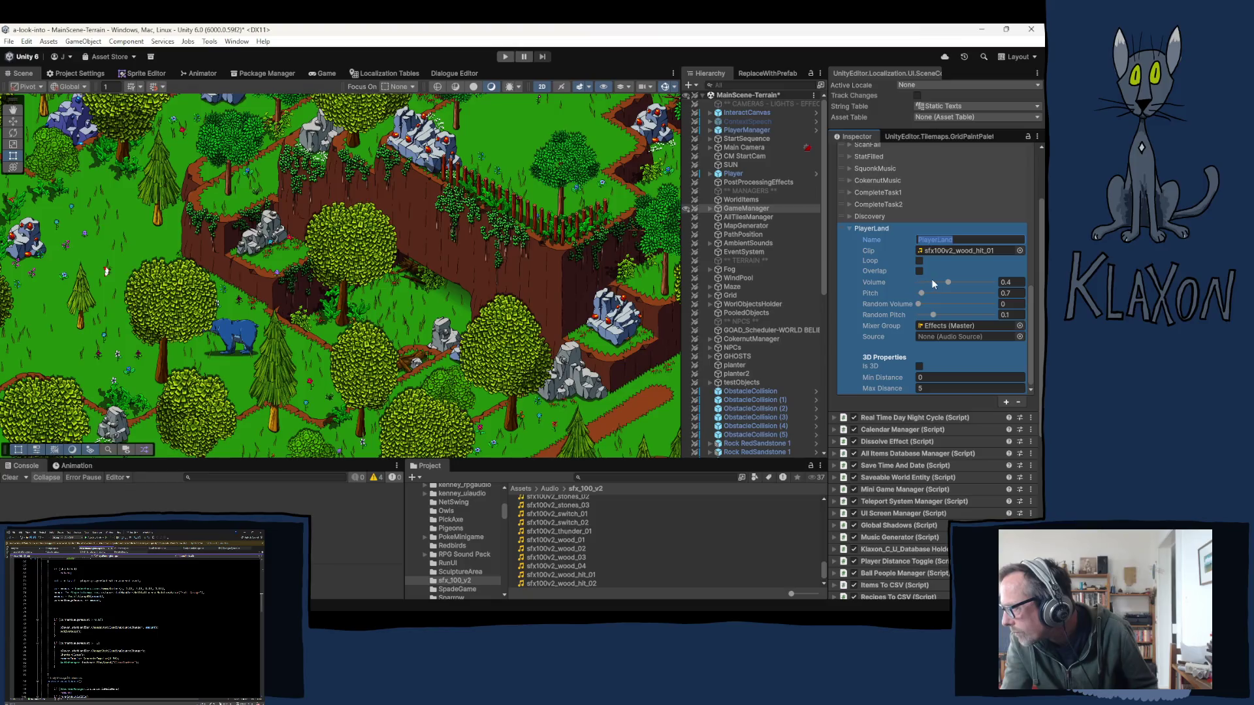
- Tick Overlap on PlayerLand, drag its volume down to 0.239, and locate its Effects mixer group
{"action": "left_click", "coordinate": [919, 271]}
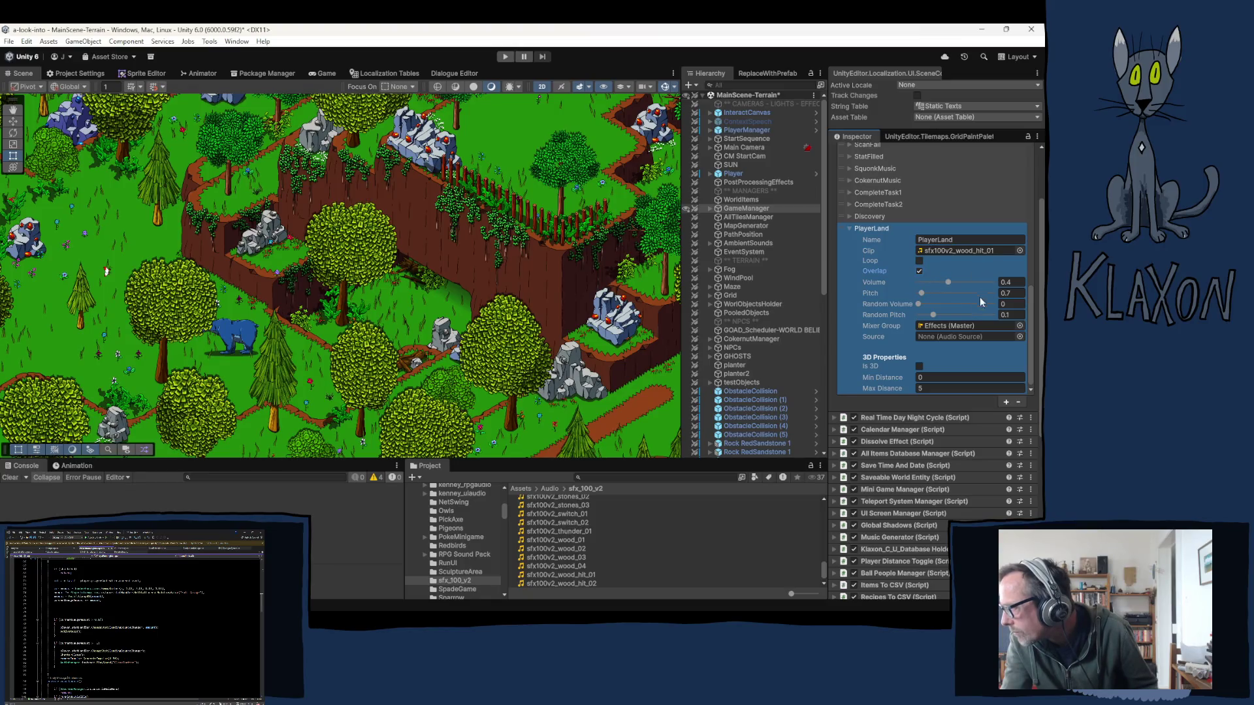
{"action": "left_click_drag", "start_coordinate": [948, 281], "coordinate": [936, 282]}
{"action": "left_click", "coordinate": [936, 326]}
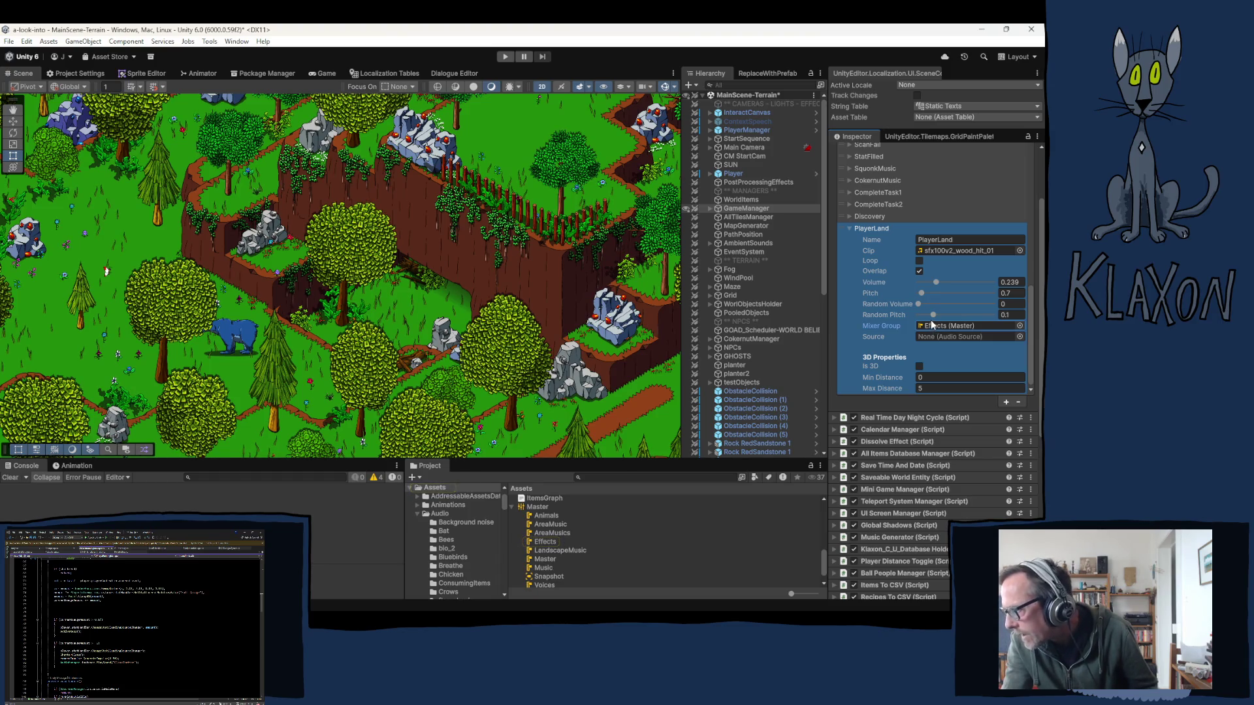
{"action": "scroll", "coordinate": [898, 368], "scroll_direction": "down", "scroll_amount": 2}
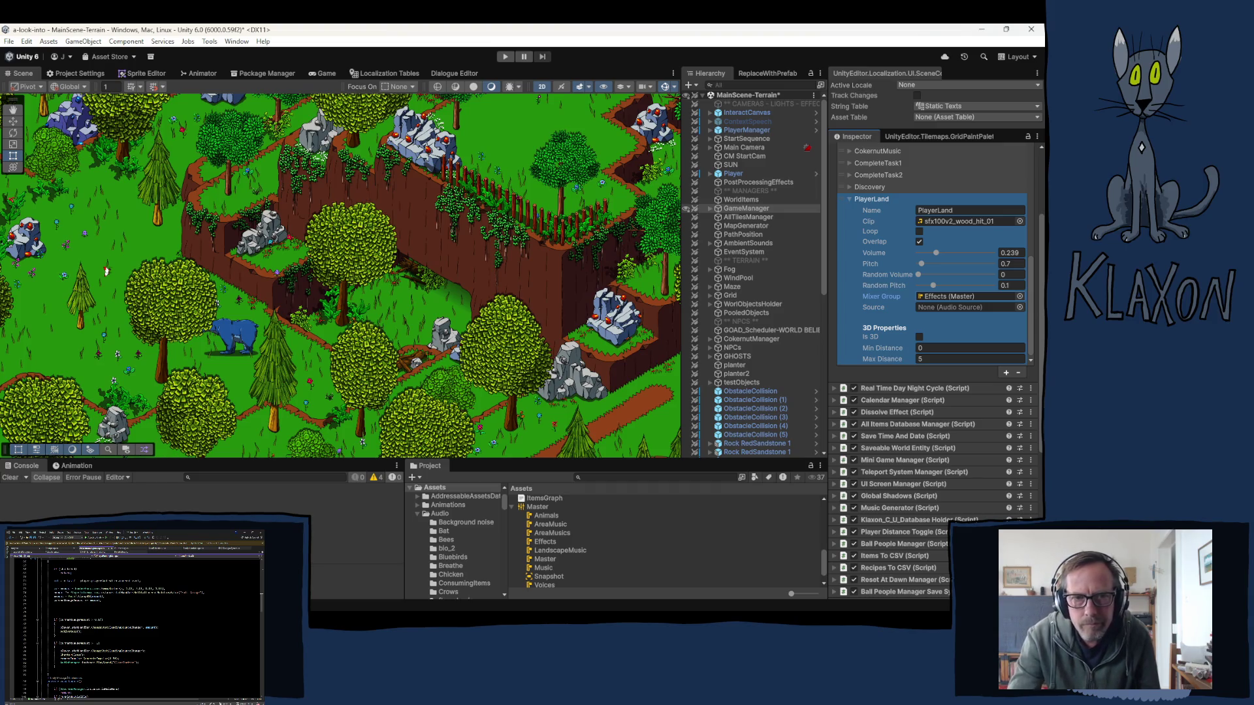
{"action": "scroll", "coordinate": [141, 627], "scroll_direction": "up", "scroll_amount": 1}
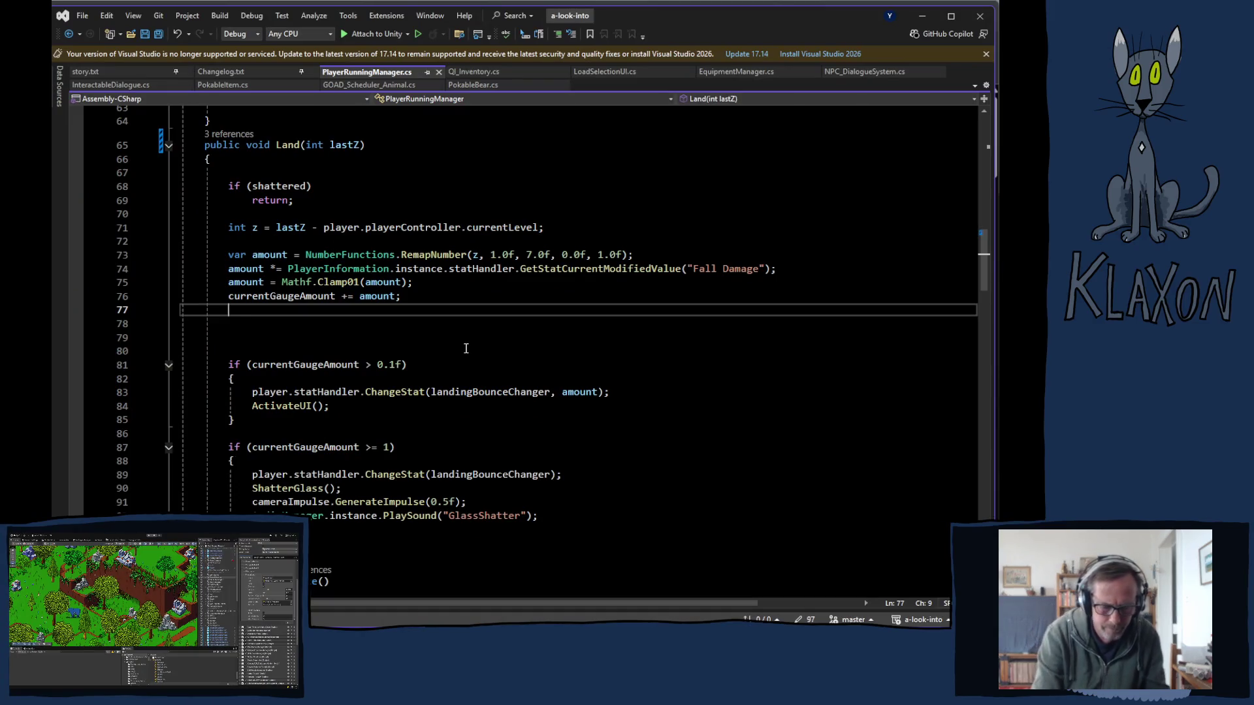
- On line 77 of Land(), write AudioManager.instance.PlaySound( using IntelliSense completions
{"action": "type", "text": "a"}
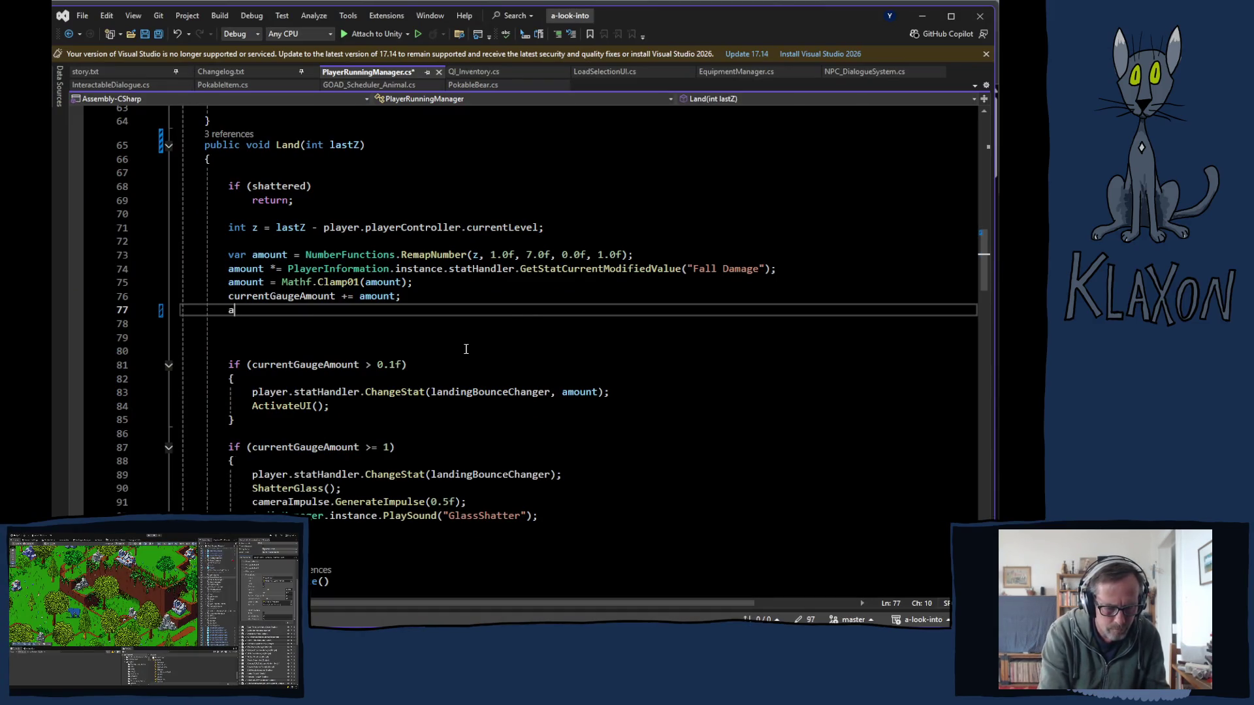
{"action": "type", "text": "udiomanager"}
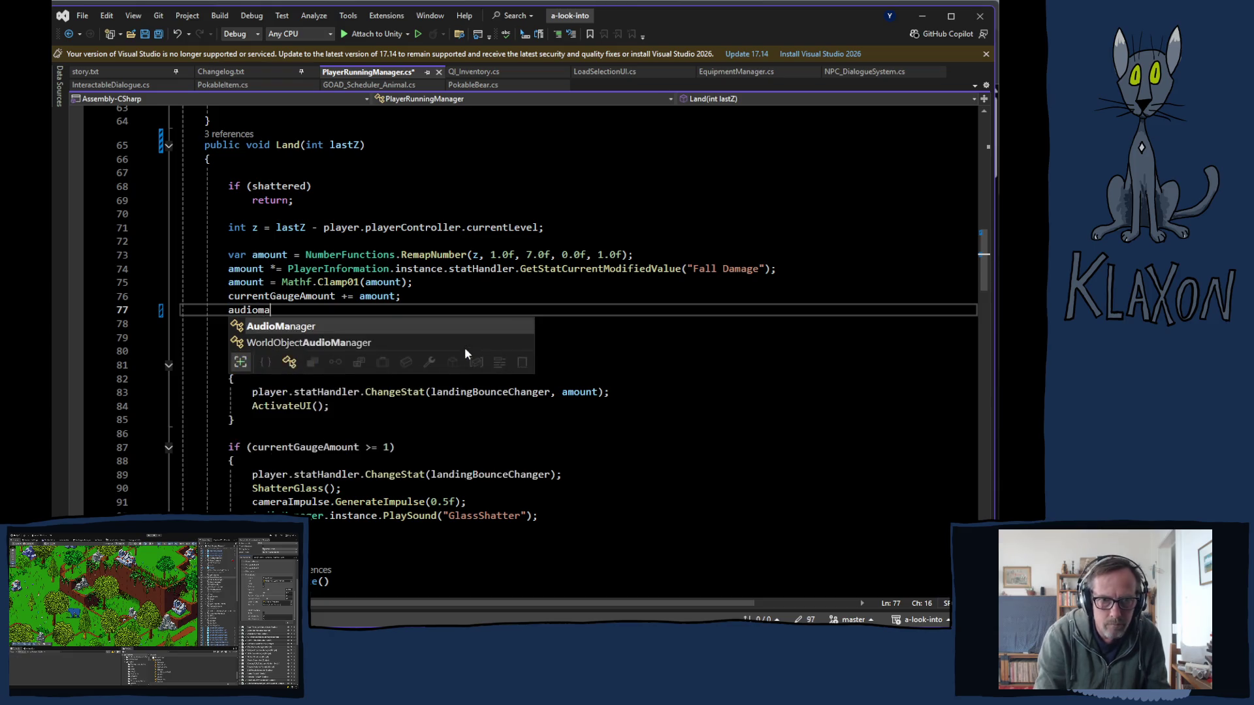
{"action": "key", "text": "Tab"}
{"action": "type", "text": ".in"}
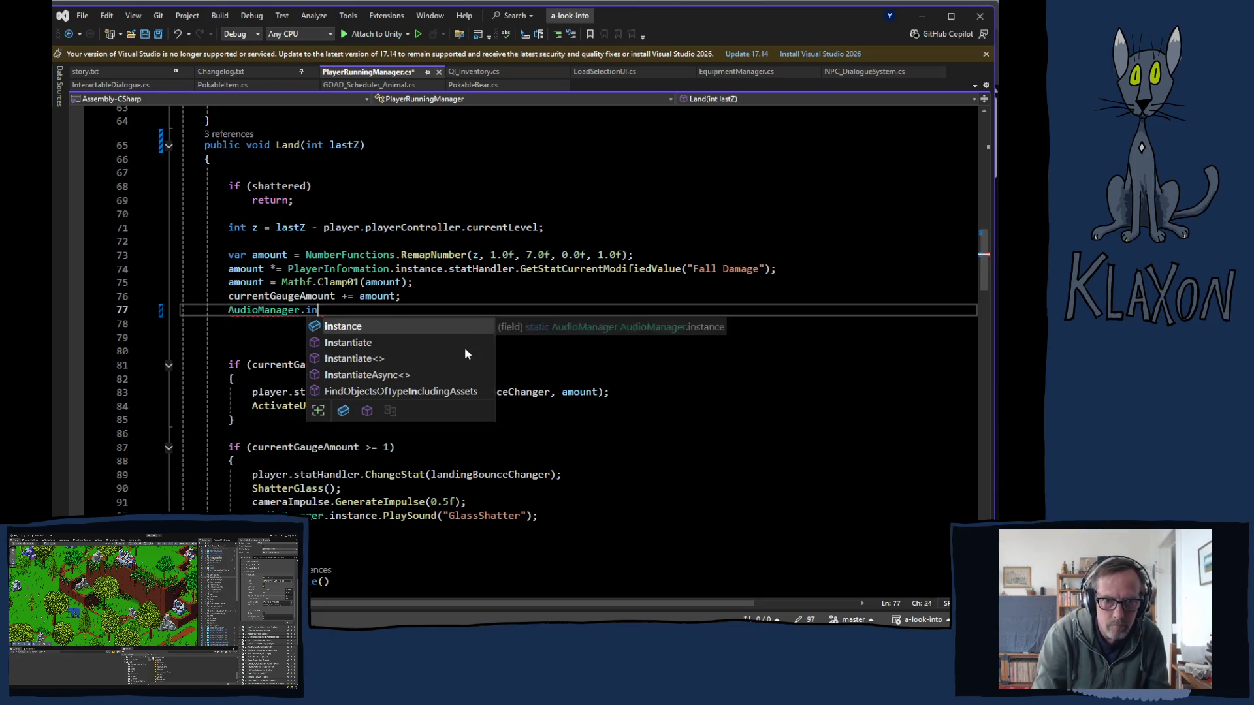
{"action": "key", "text": "Tab"}
{"action": "type", "text": ".play"}
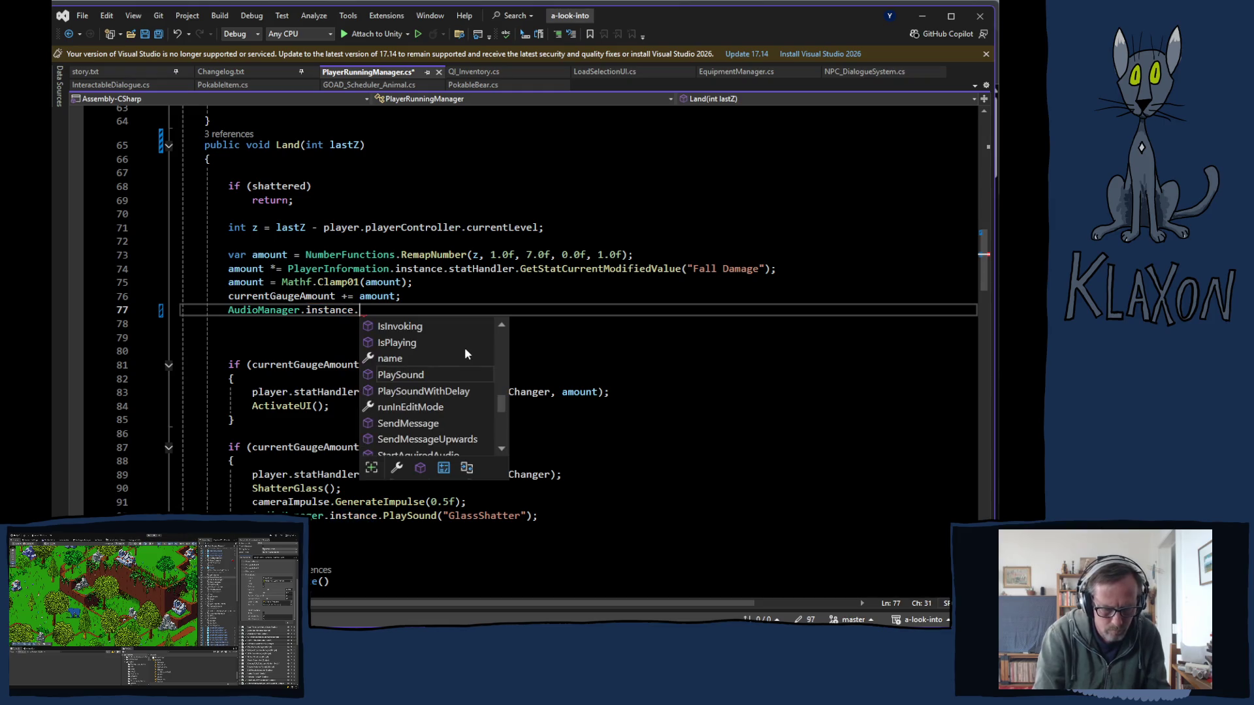
{"action": "key", "text": "Tab"}
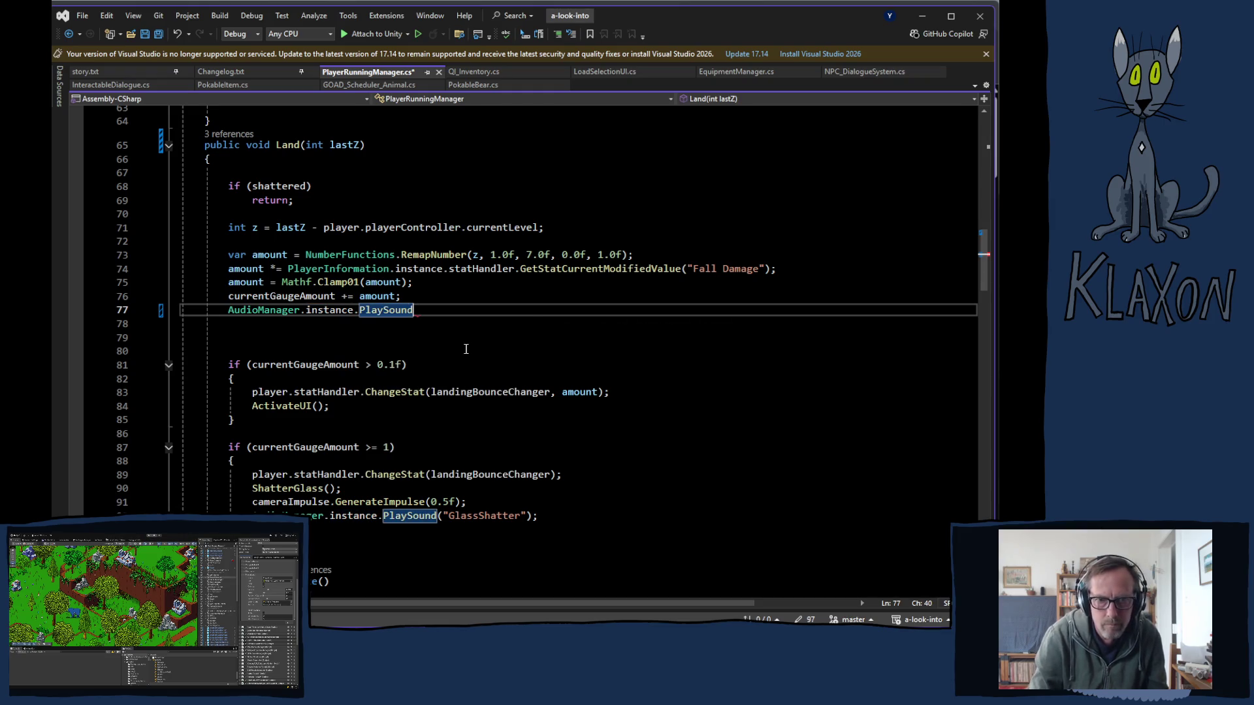
{"action": "type", "text": "("}
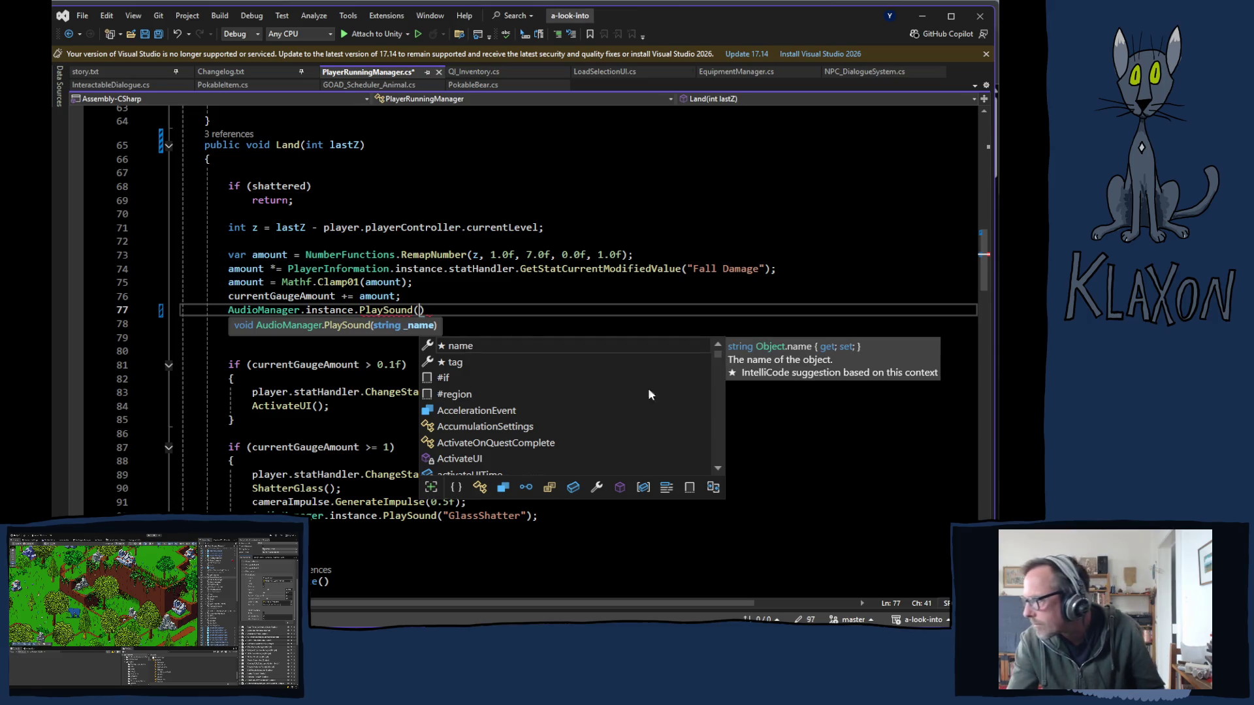
- Finish the call with the "PlayerLand" argument and a semicolon, then save PlayerRunningManager.cs
{"action": "key", "text": "alt+Tab"}
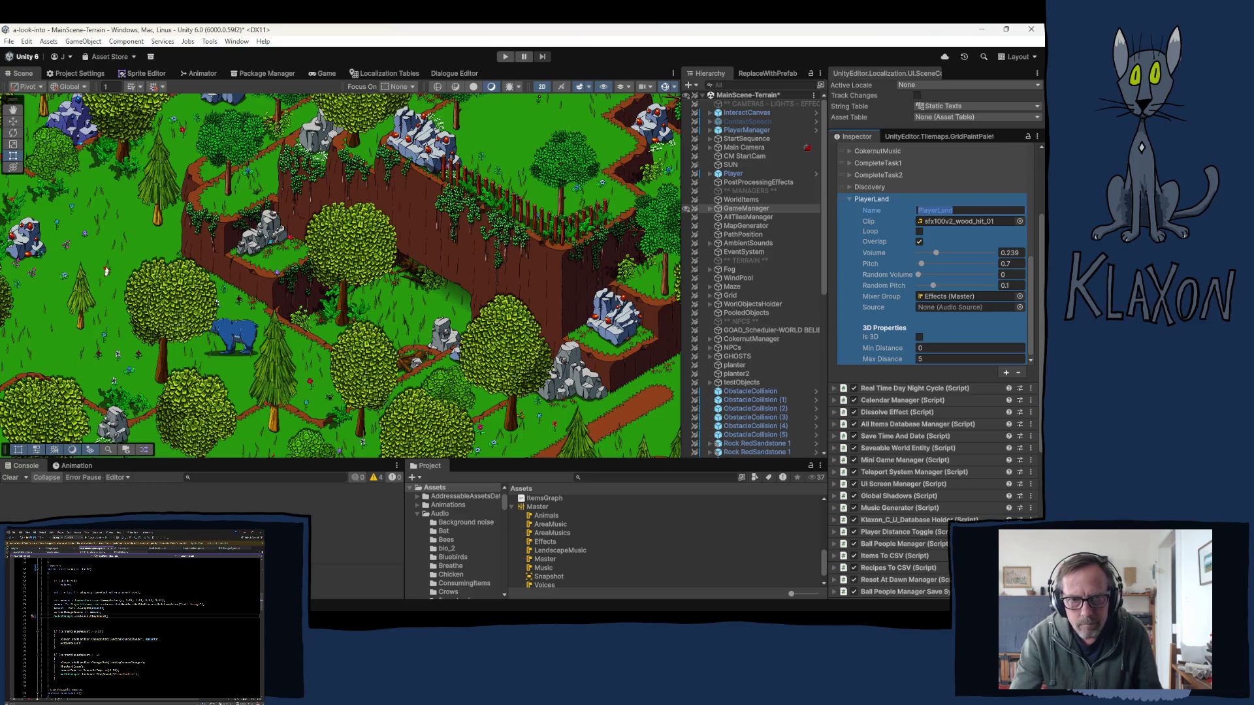
{"action": "key", "text": "alt+Tab"}
{"action": "type", "text": "\"PlayerLand"}
{"action": "left_click", "coordinate": [522, 310]}
{"action": "type", "text": ";"}
{"action": "key", "text": "ctrl+s"}
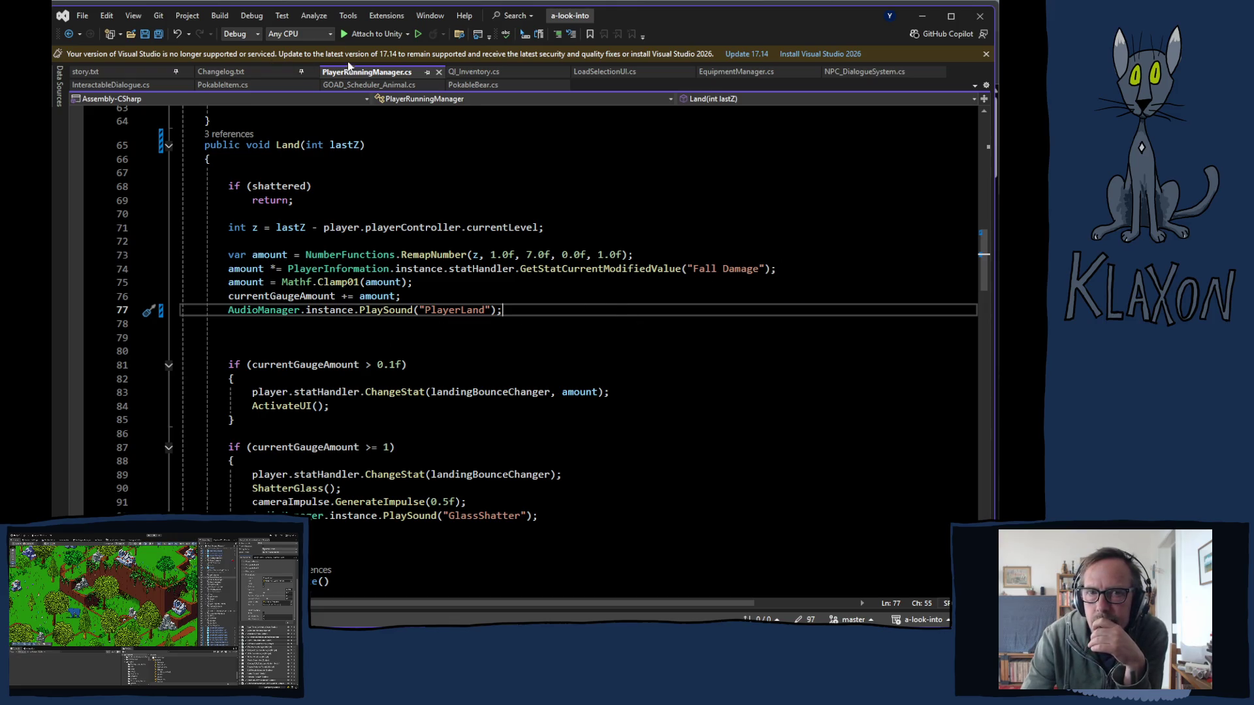
{"action": "left_click", "coordinate": [474, 86]}
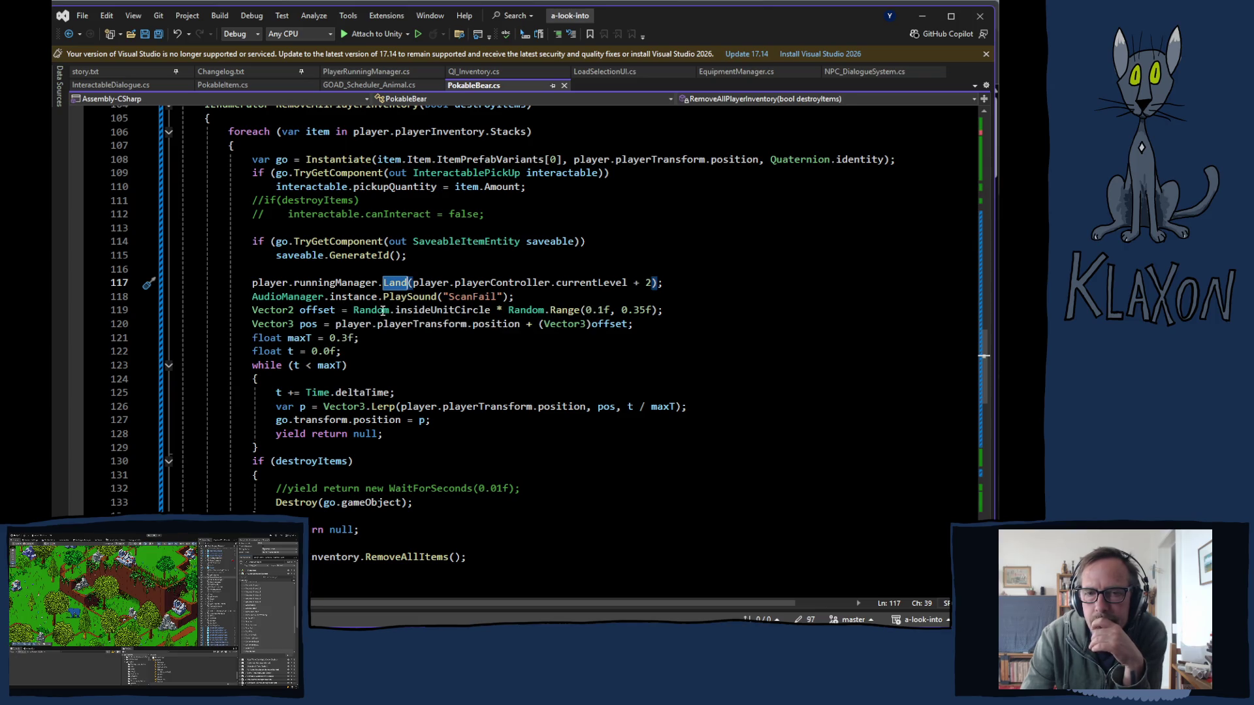
- Change line 118's ScanFail call to PlaySoundWithDelay with a 0.1f delay, save, and return to Unity
{"action": "double_click", "coordinate": [418, 296]}
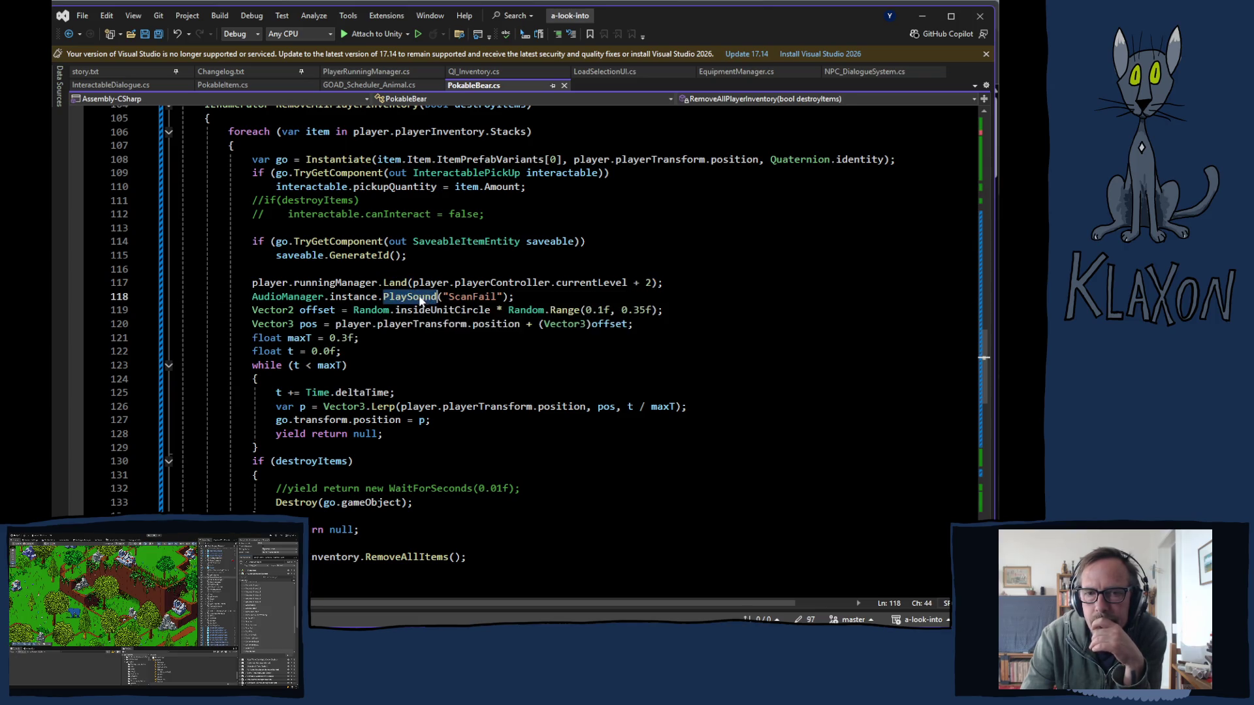
{"action": "type", "text": "plays"}
{"action": "key", "text": "Down"}
{"action": "key", "text": "Tab"}
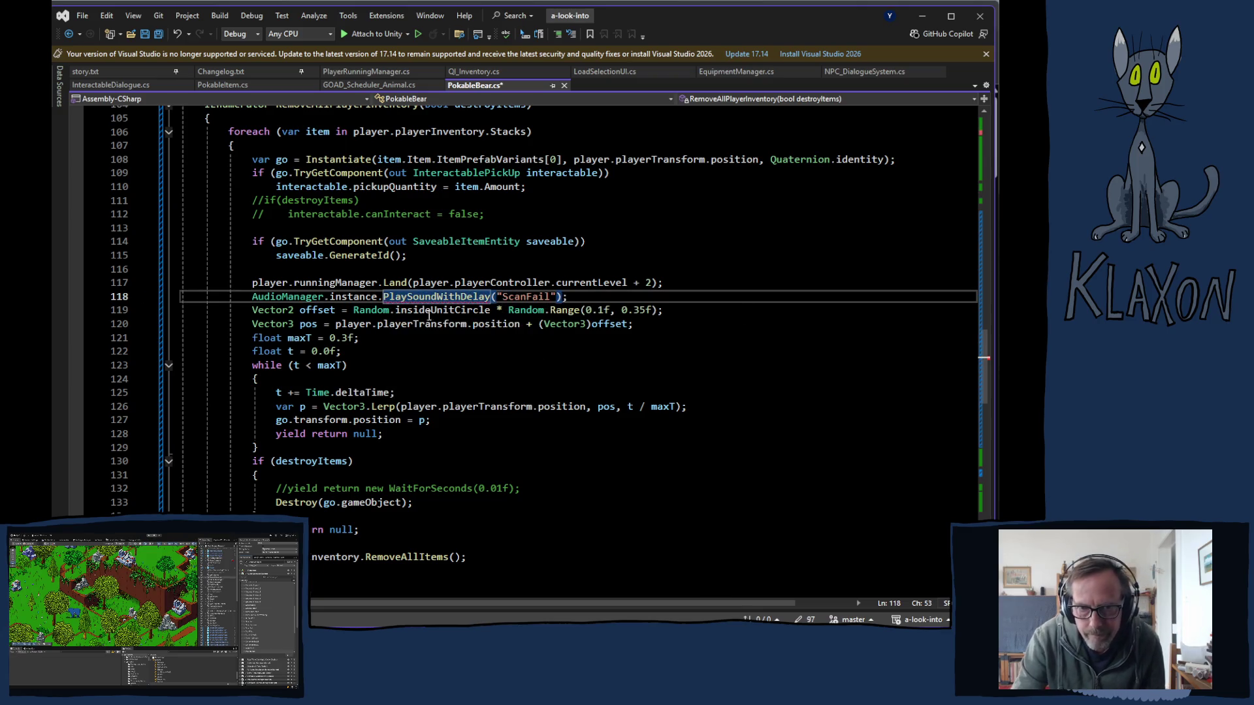
{"action": "left_click", "coordinate": [559, 296]}
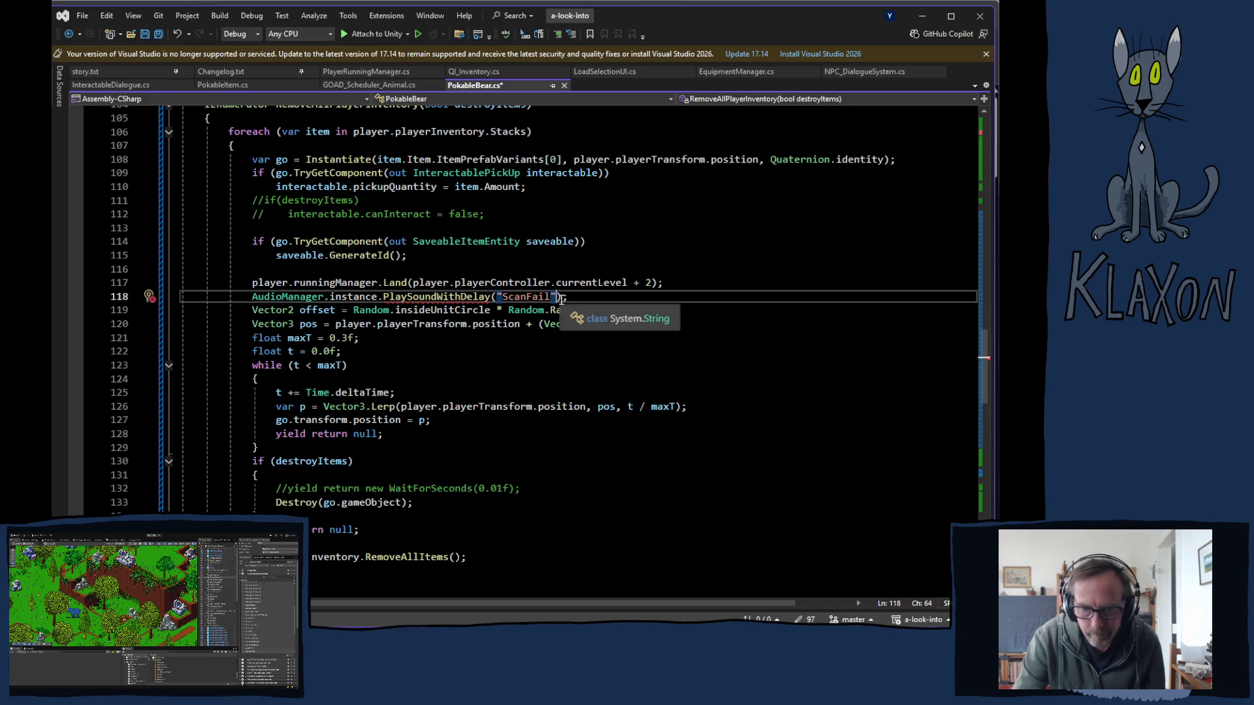
{"action": "type", "text": ","}
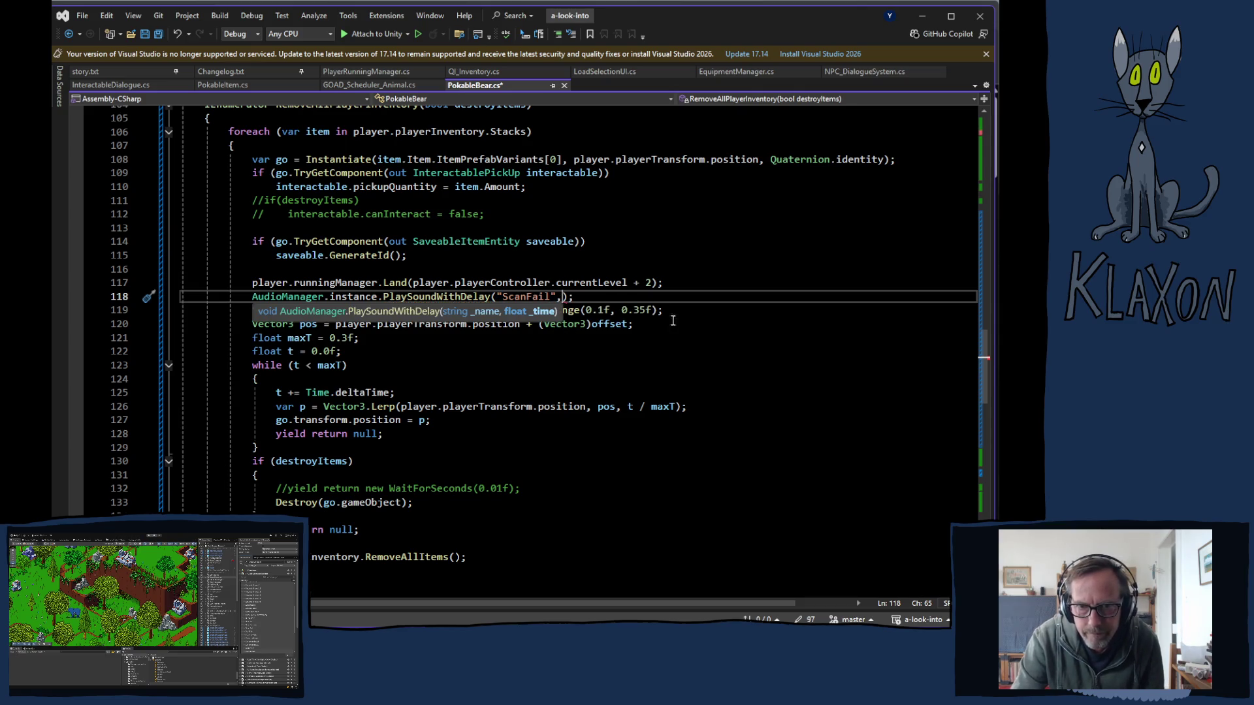
{"action": "type", "text": " 0"}
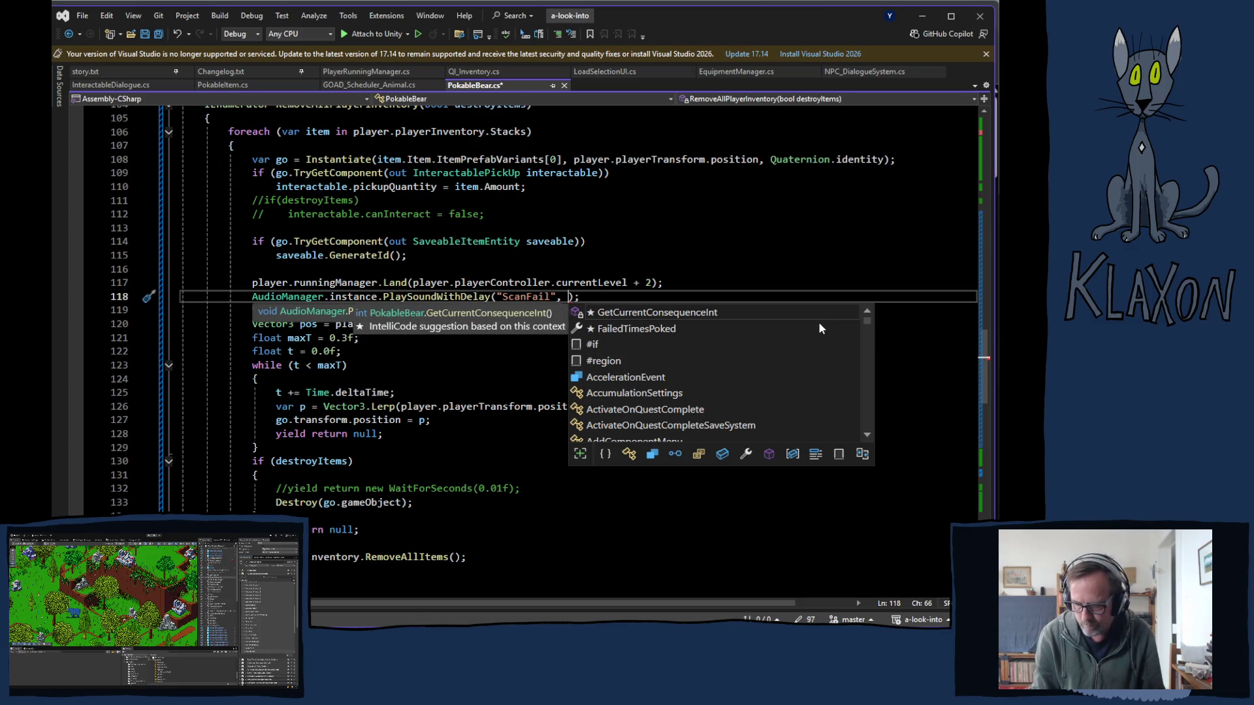
{"action": "type", "text": "."}
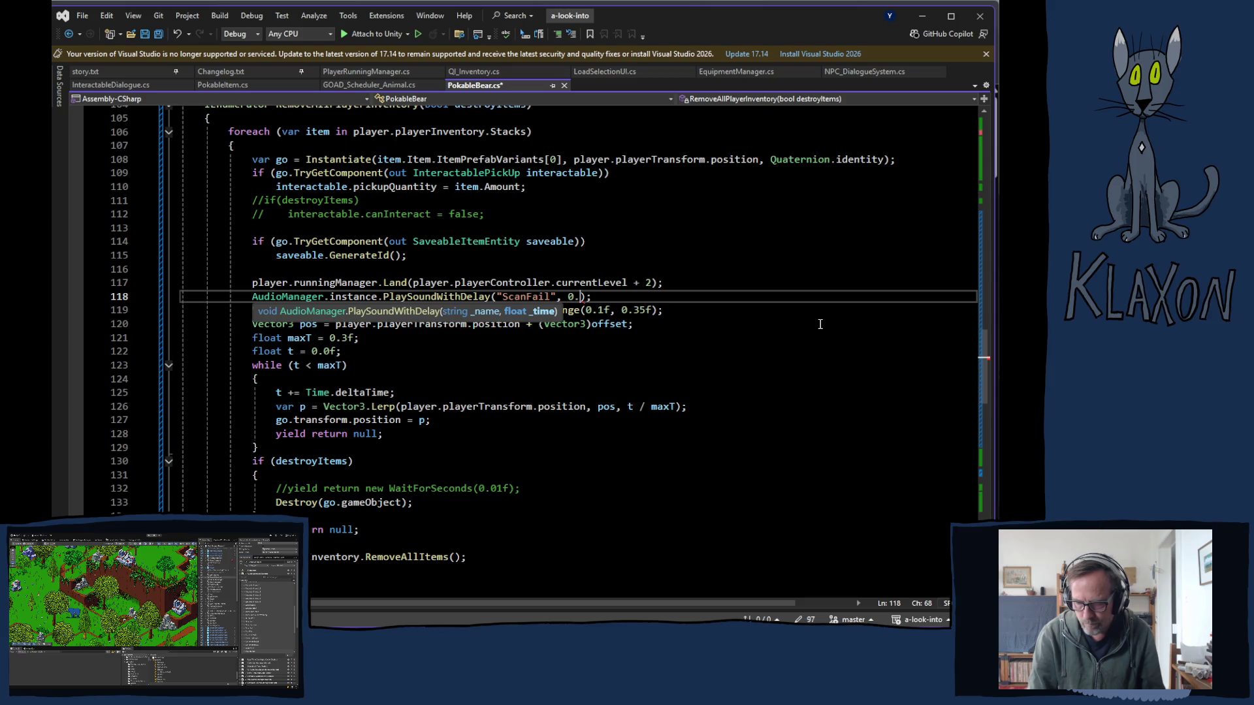
{"action": "type", "text": "1f"}
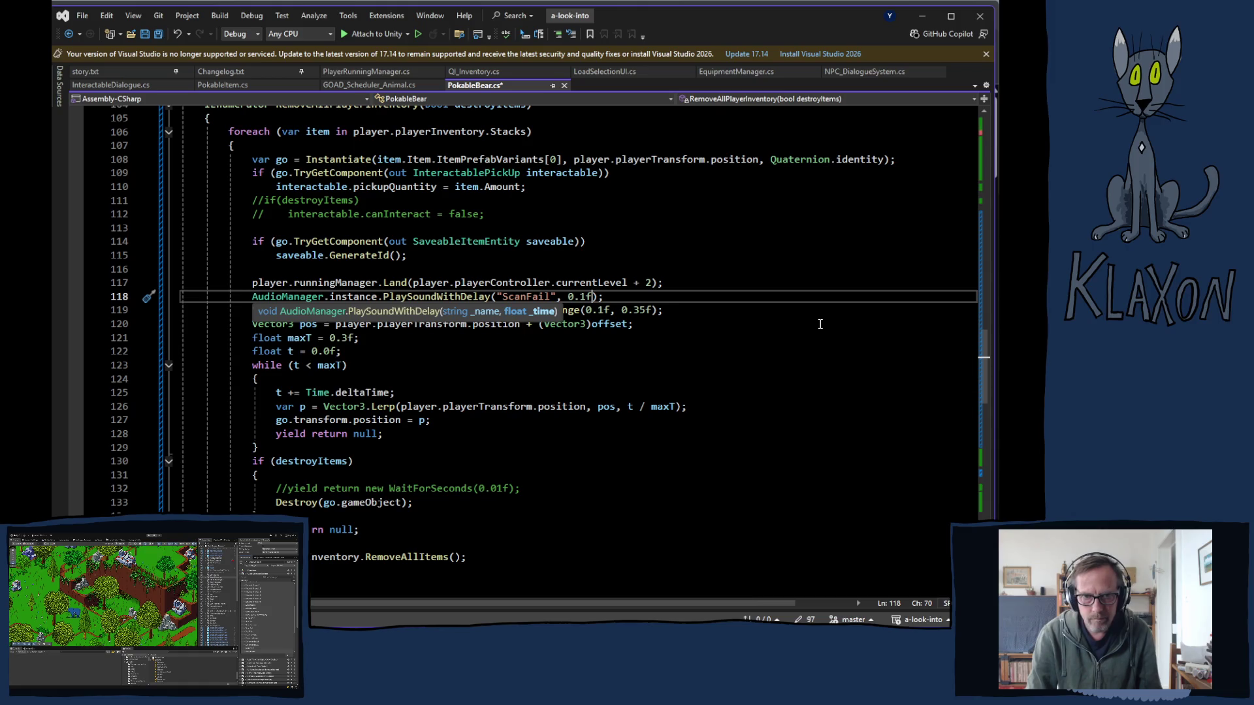
{"action": "key", "text": "ctrl+s"}
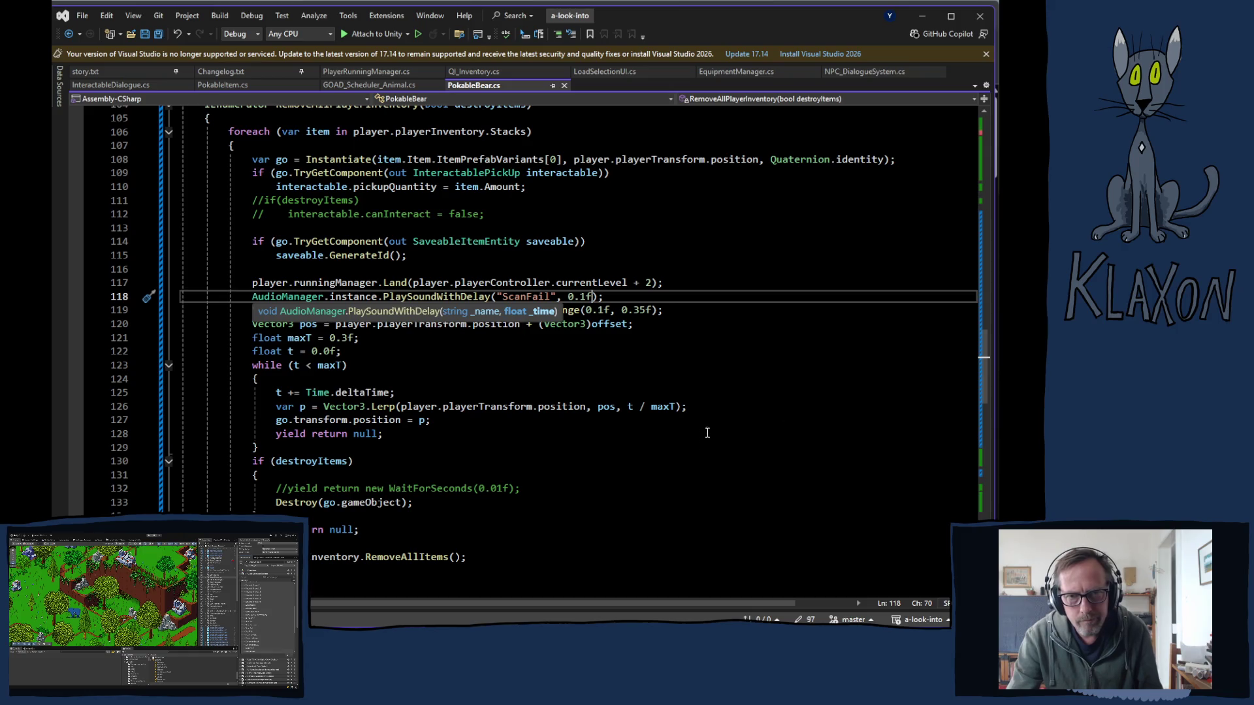
{"action": "key", "text": "alt+Tab"}
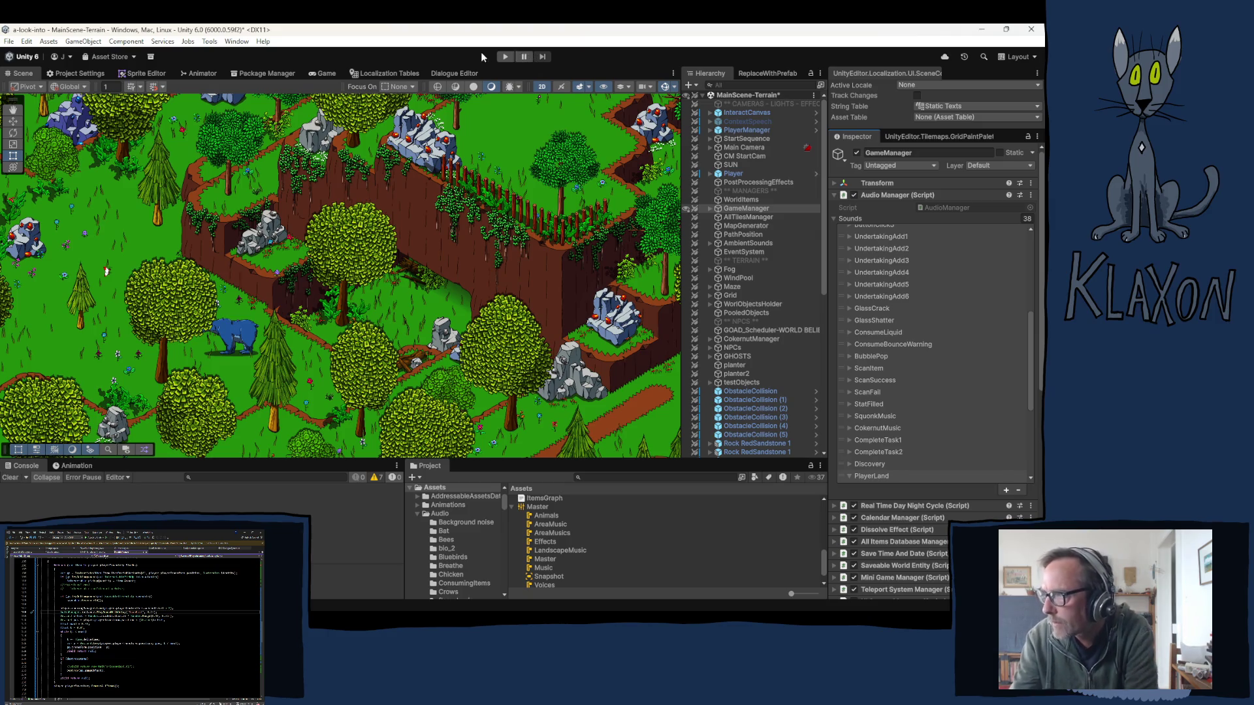
- Enter Play mode once the script reload finishes
{"action": "left_click", "coordinate": [507, 54]}
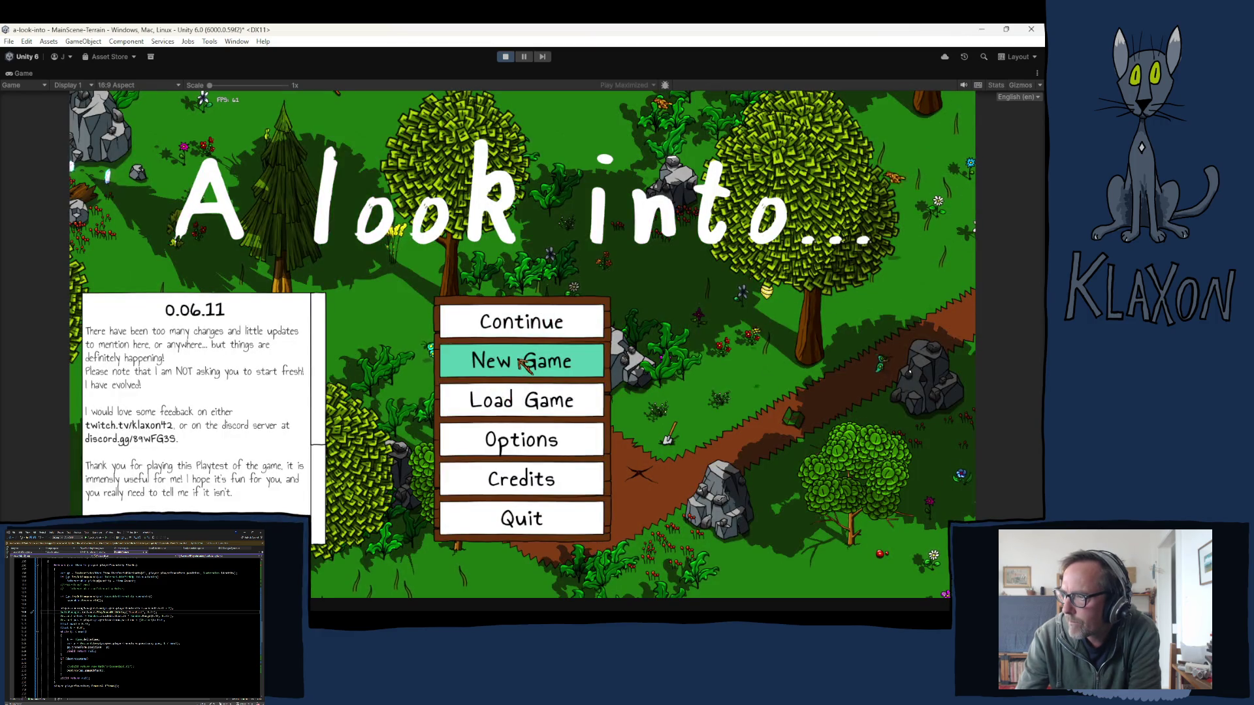
- Delete the only saved game from the Load Game list and return to the main menu
{"action": "left_click", "coordinate": [525, 365]}
{"action": "left_click", "coordinate": [576, 425]}
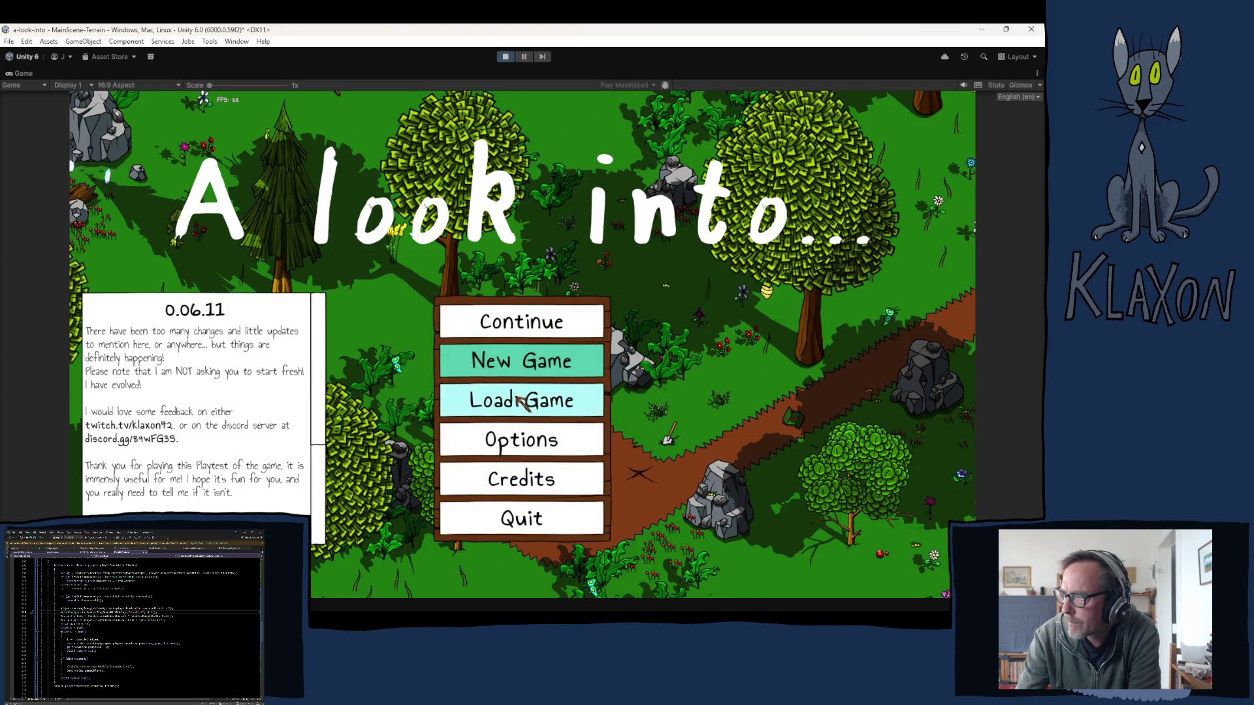
{"action": "left_click", "coordinate": [515, 409]}
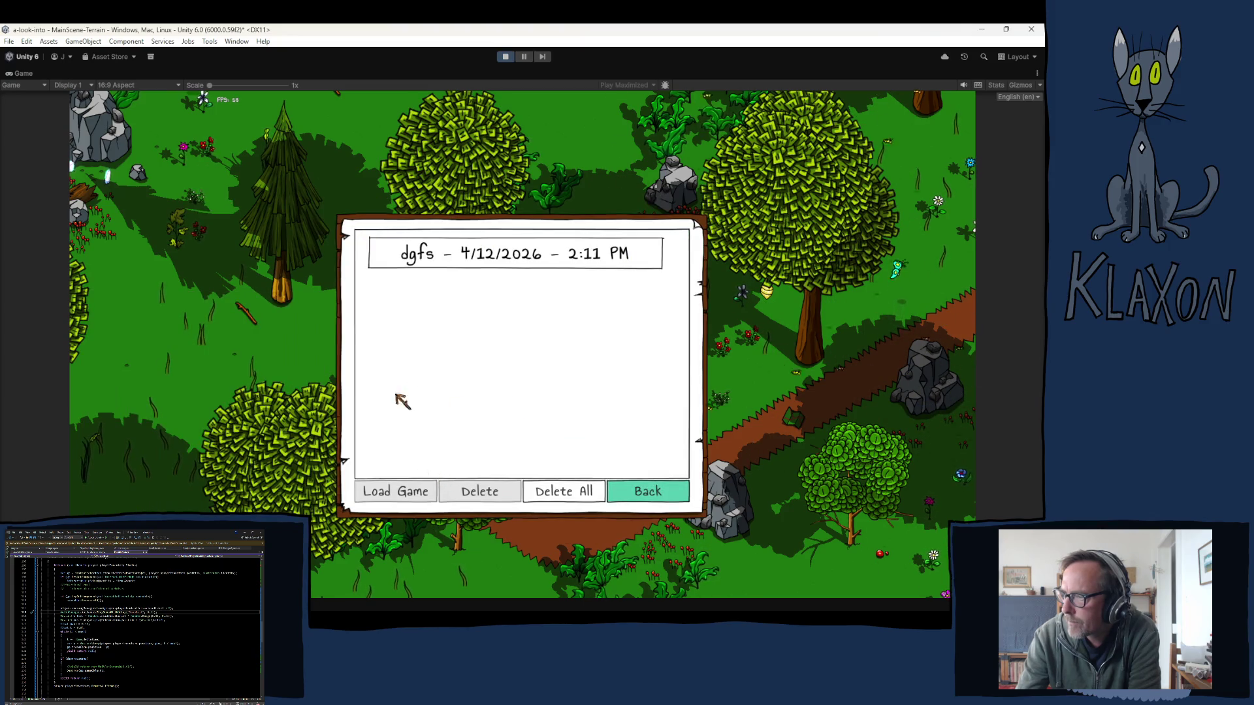
{"action": "left_click", "coordinate": [482, 260]}
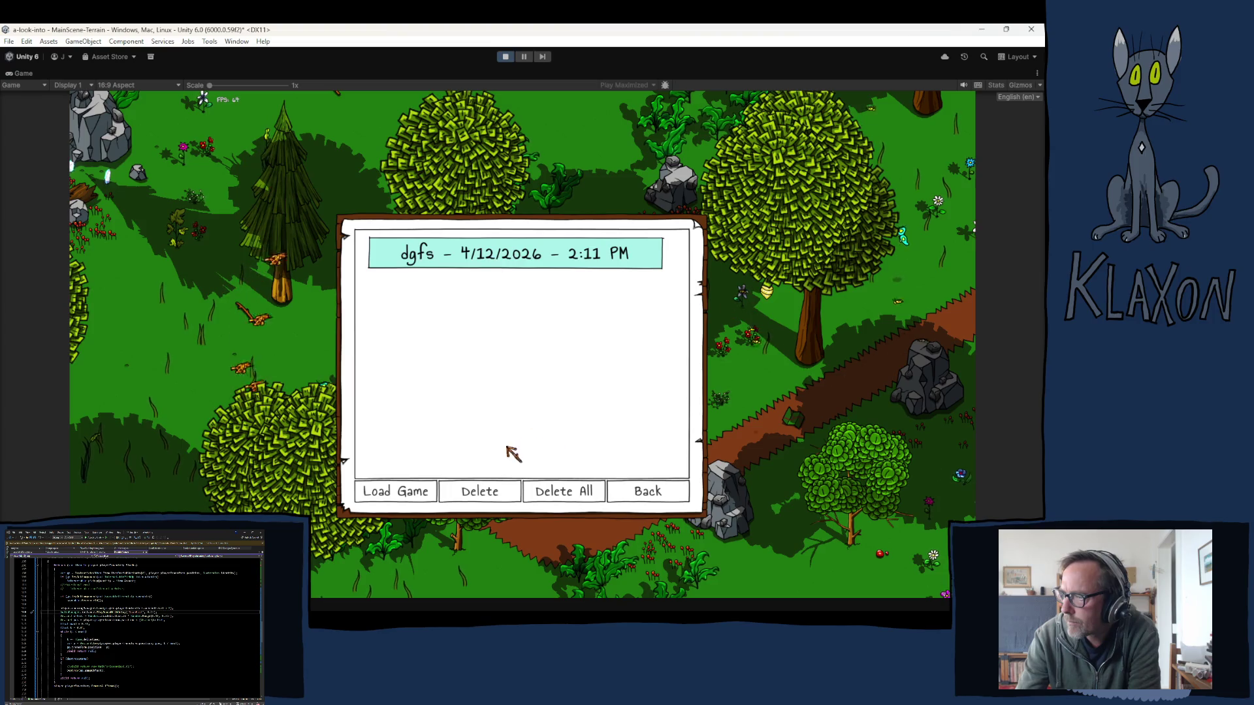
{"action": "left_click", "coordinate": [480, 491]}
{"action": "left_click", "coordinate": [483, 370]}
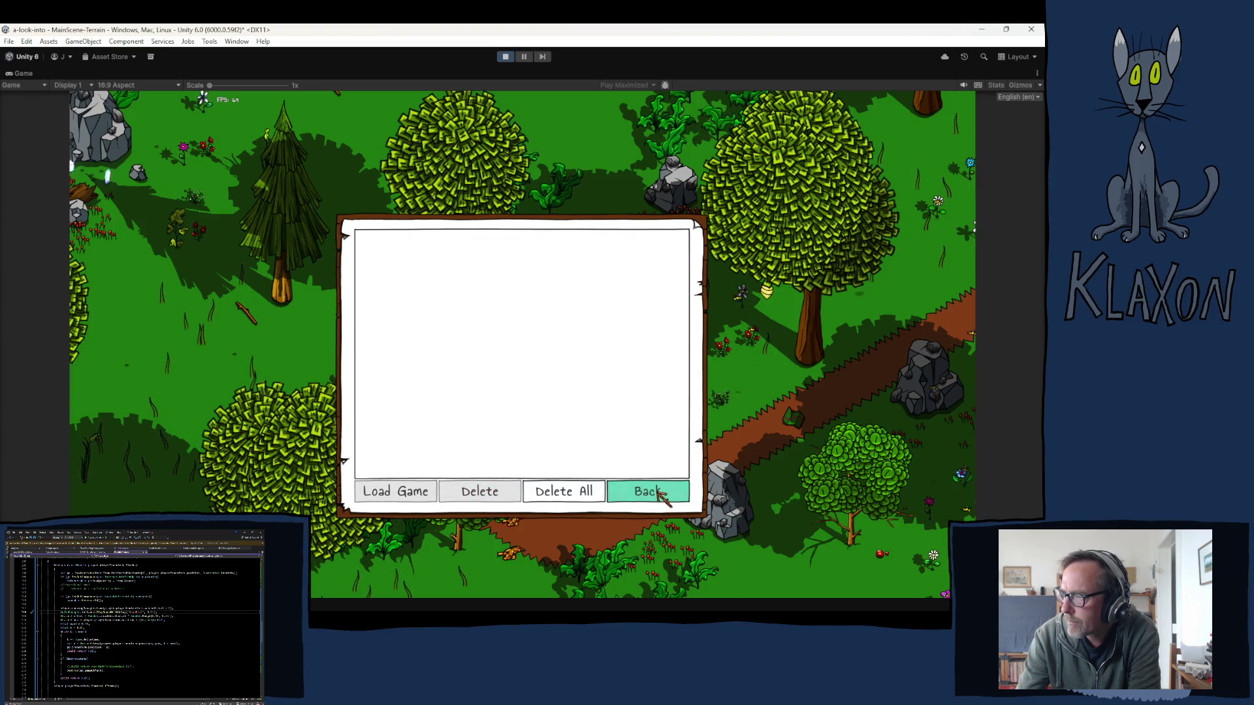
{"action": "left_click", "coordinate": [649, 492]}
- Start a new game, walk the character around with W, A and S, then stop Play mode
{"action": "left_click", "coordinate": [510, 381]}
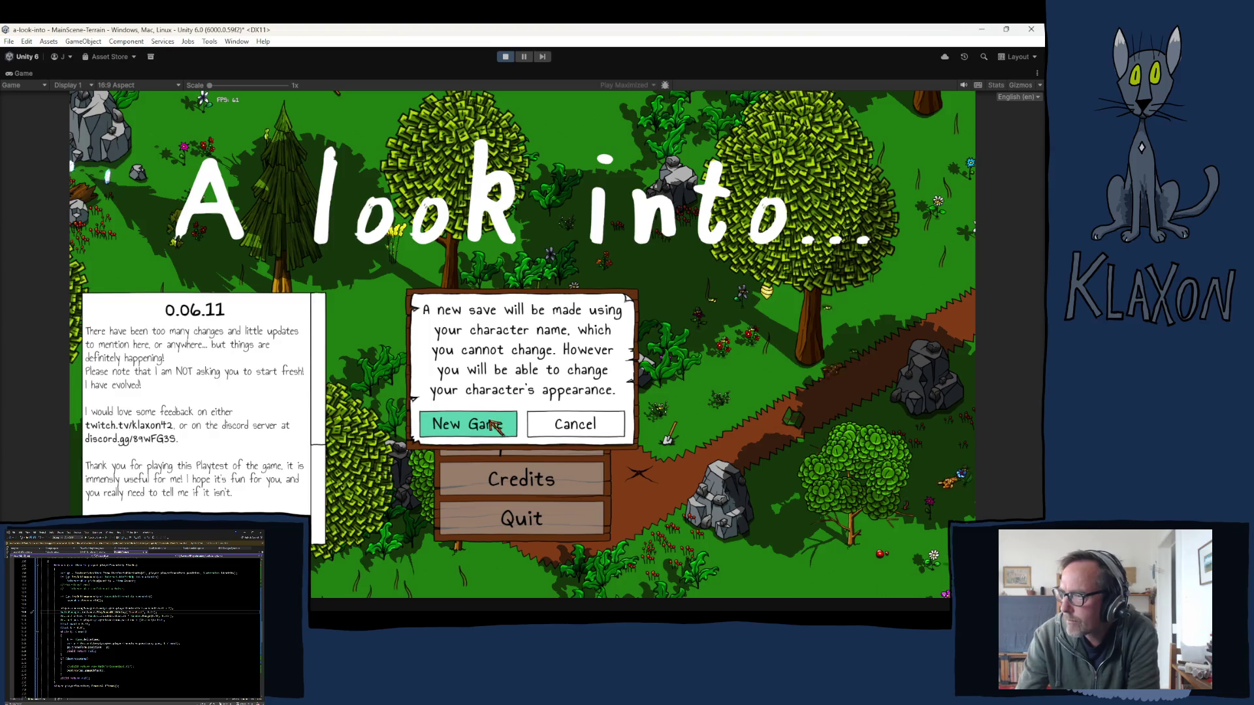
{"action": "left_click", "coordinate": [482, 424]}
{"action": "left_click", "coordinate": [547, 439]}
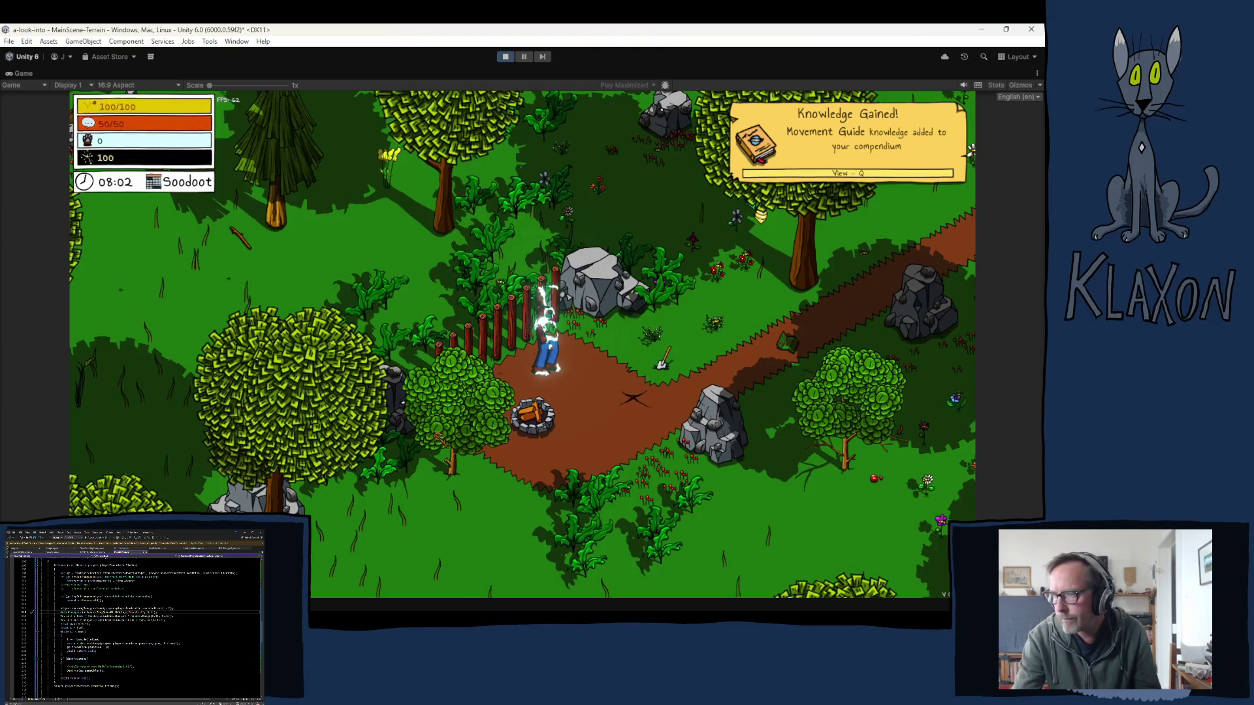
{"action": "key", "text": "w"}
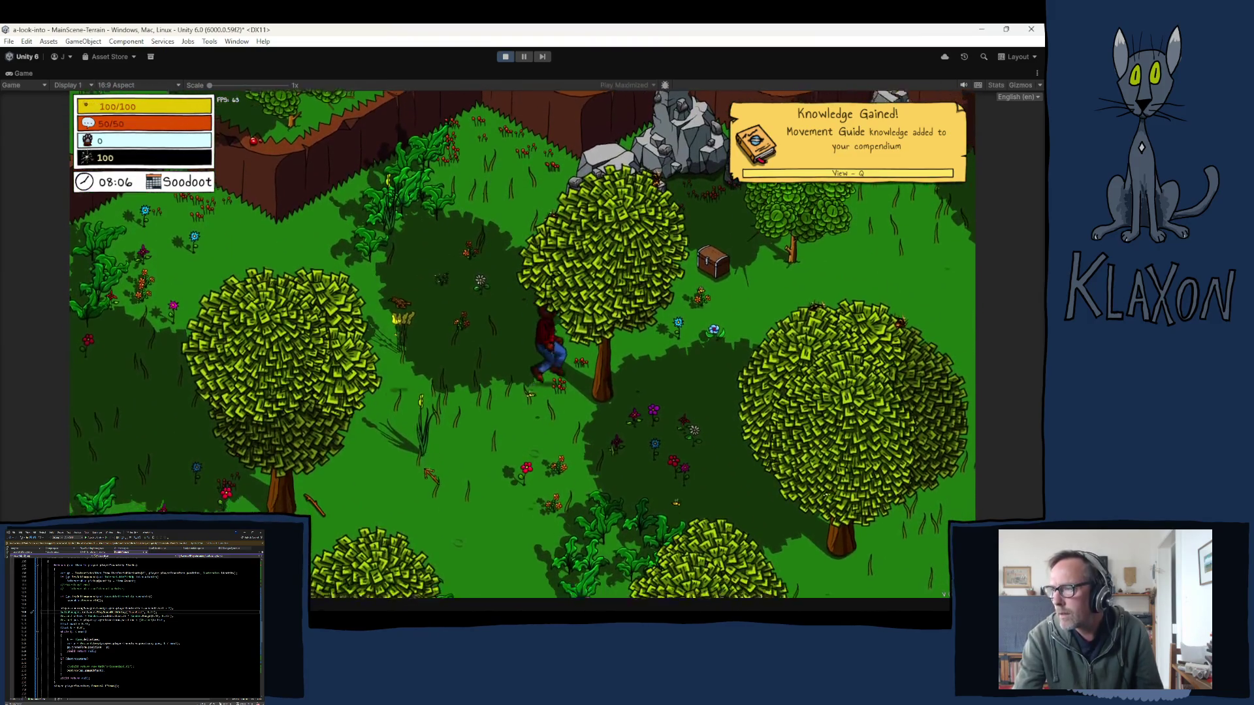
{"action": "key", "text": "a"}
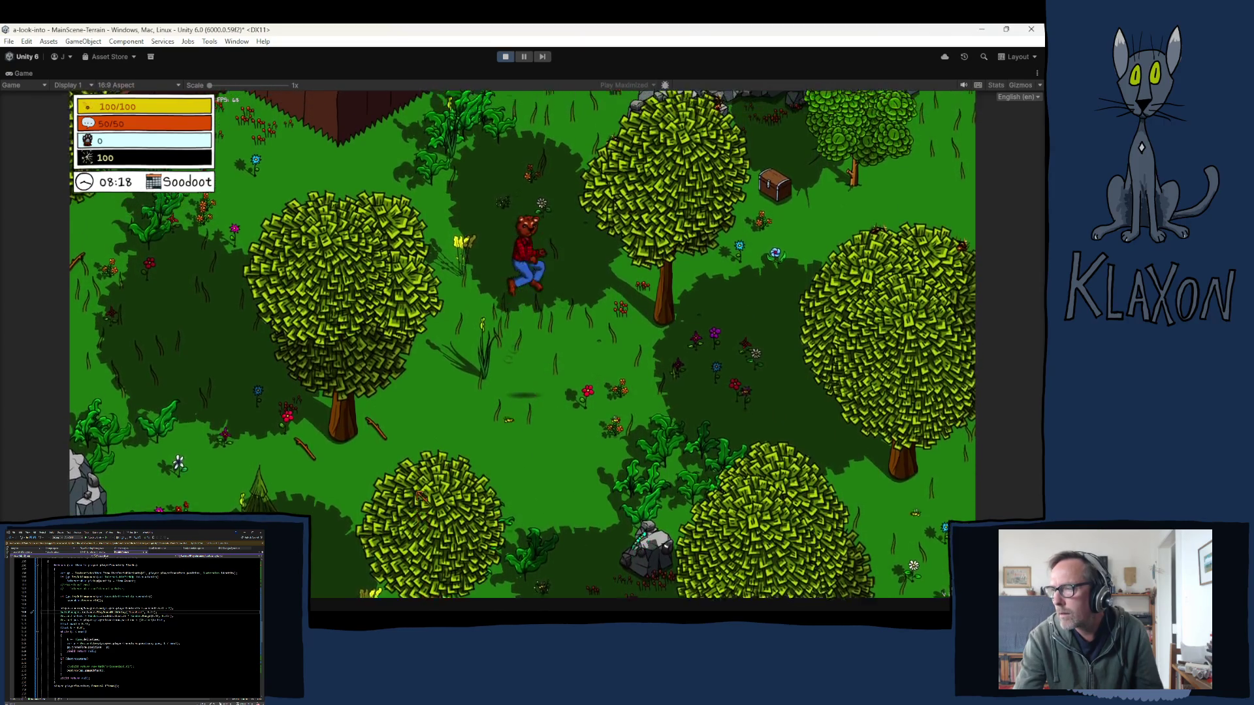
{"action": "key", "text": "s"}
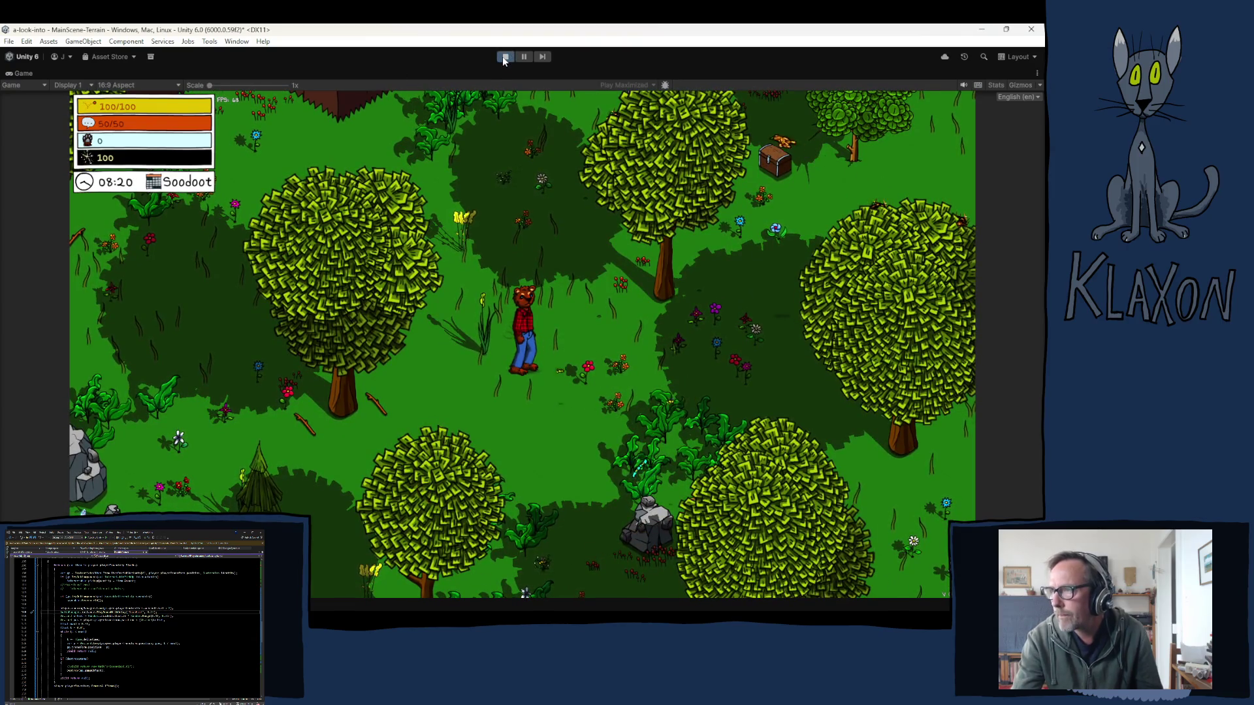
{"action": "left_click", "coordinate": [506, 56]}
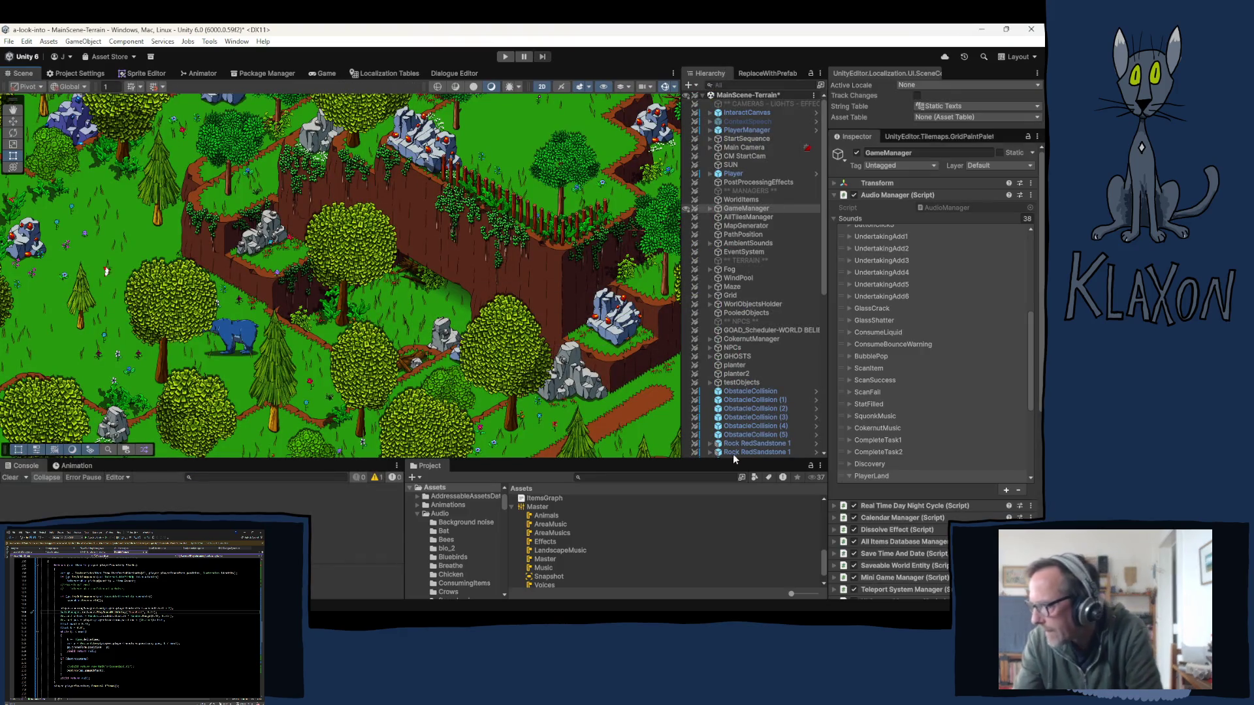
- Expand the PlayerLand entry and ping its sfx100v2_wood_hit_01 clip in the sfx_100_v2 folder
{"action": "left_click", "coordinate": [880, 475]}
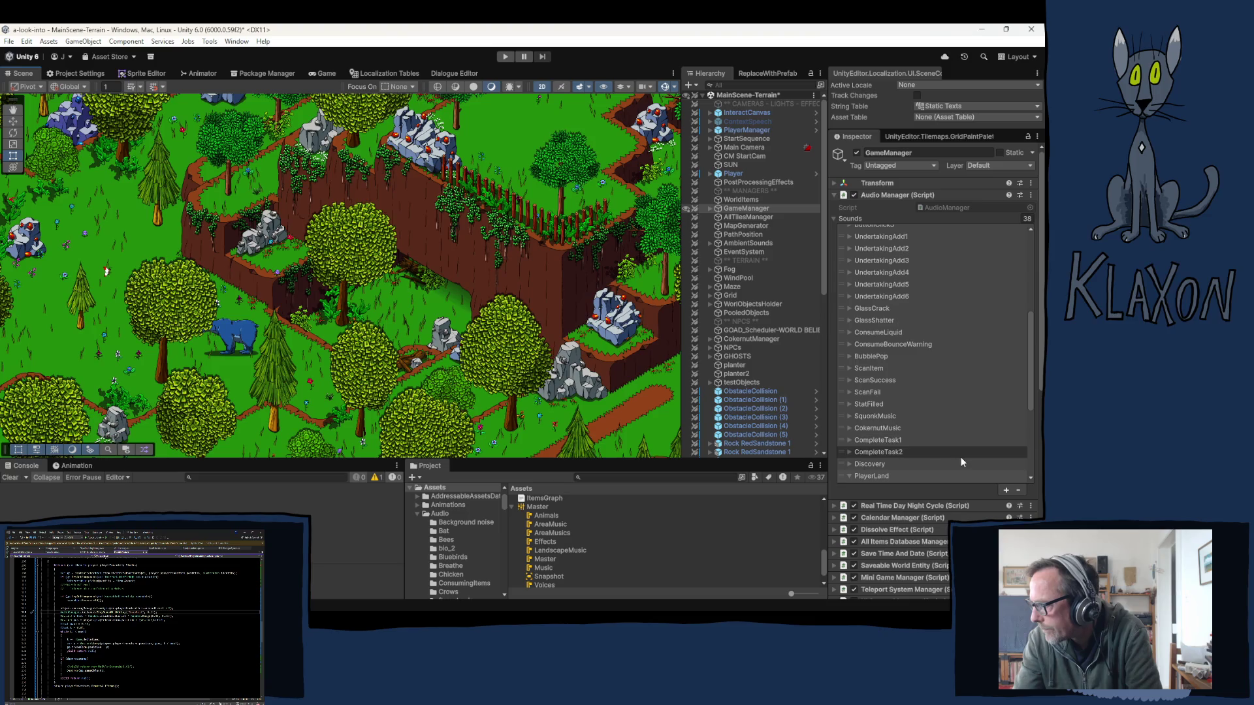
{"action": "left_click", "coordinate": [863, 477]}
{"action": "left_click", "coordinate": [863, 477]}
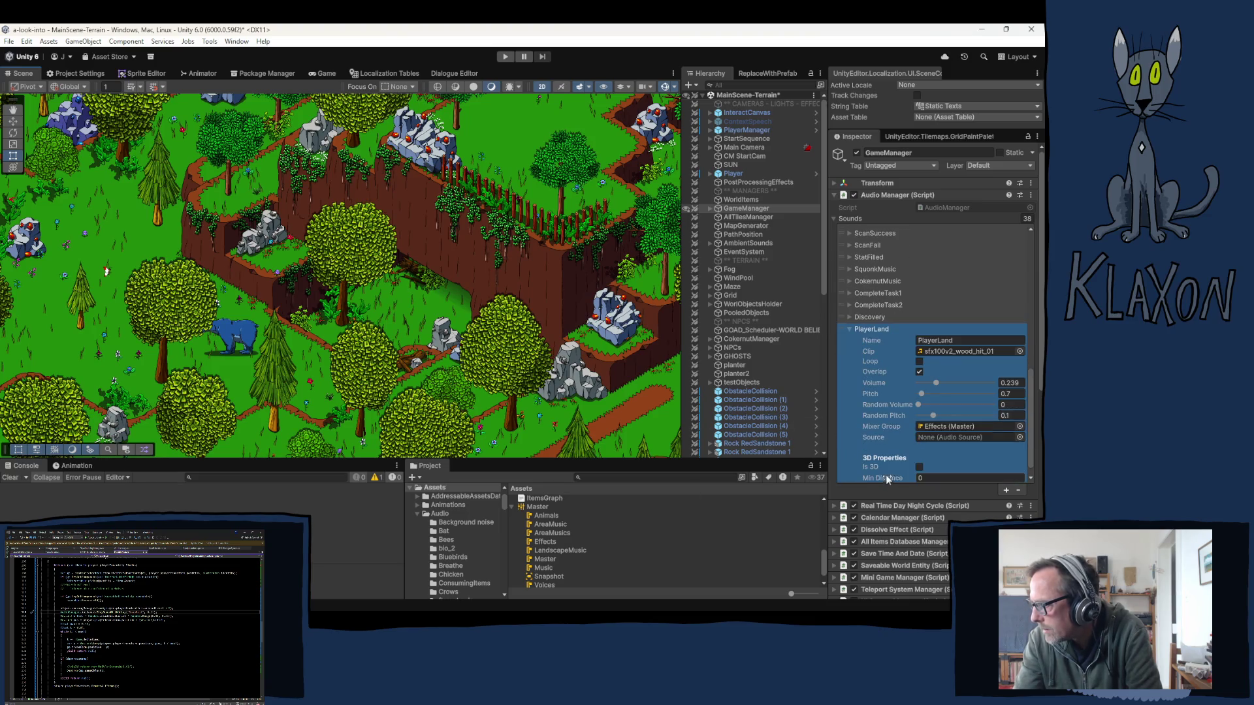
{"action": "left_click", "coordinate": [939, 351]}
{"action": "left_click", "coordinate": [562, 575]}
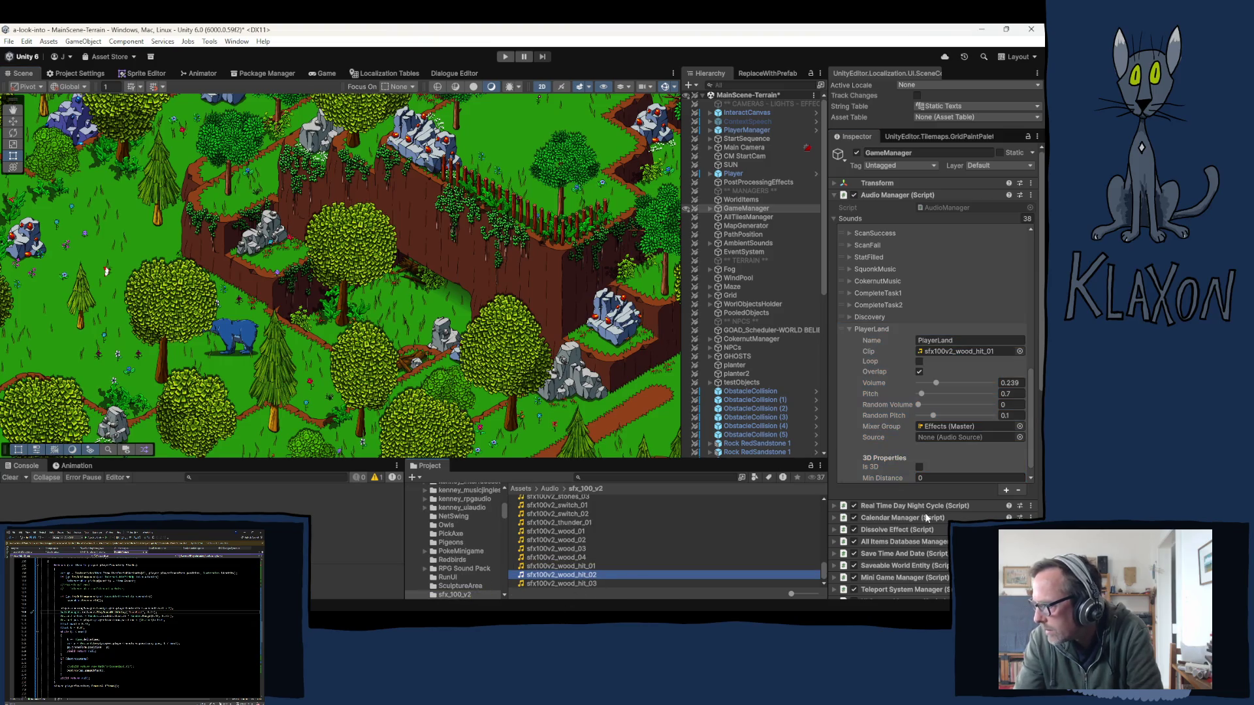
- Preview the wood_hit_02, wood_hit_03, wood_hit_01 and wood_04 through wood_01 clips in turn
{"action": "left_click", "coordinate": [999, 511]}
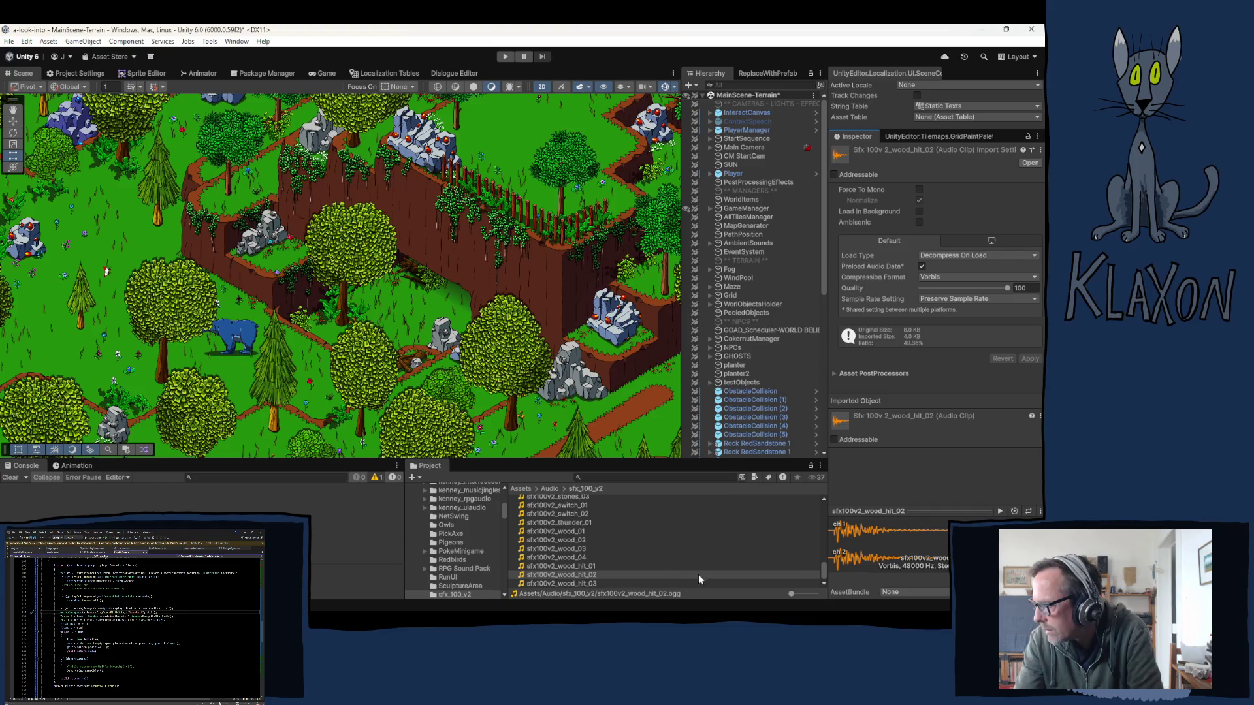
{"action": "left_click", "coordinate": [571, 583]}
{"action": "left_click", "coordinate": [999, 511]}
{"action": "left_click", "coordinate": [567, 567]}
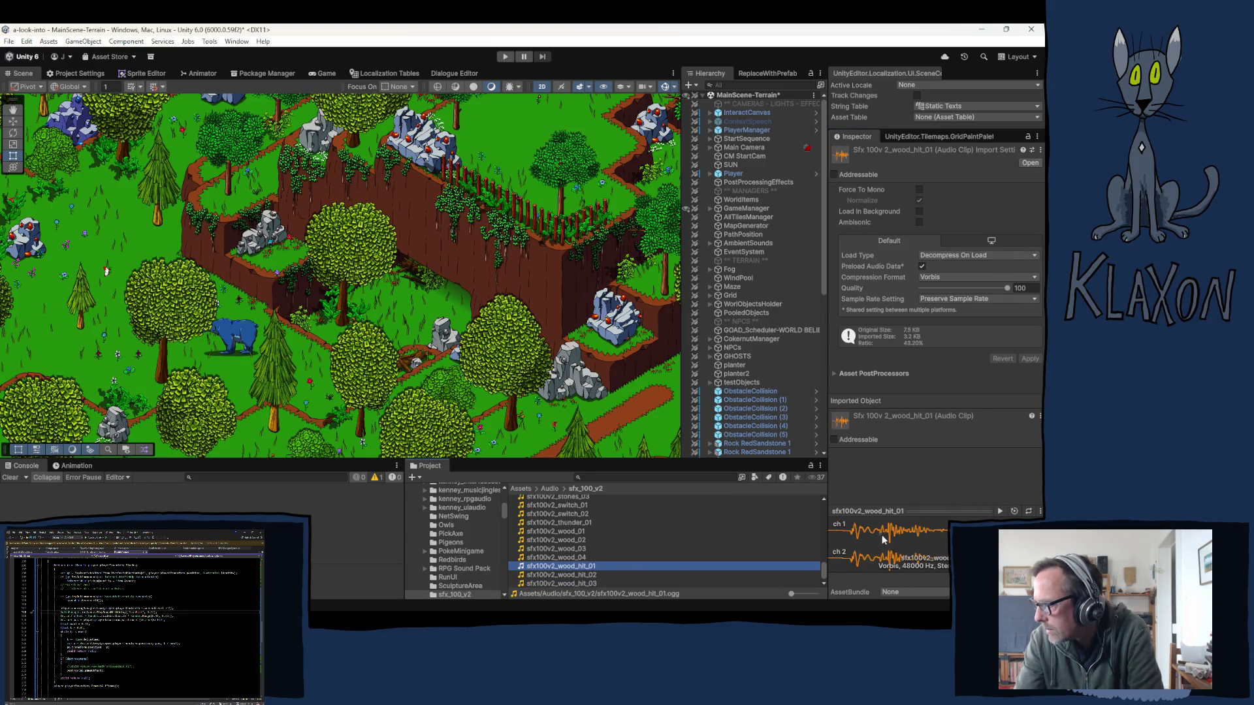
{"action": "left_click", "coordinate": [1000, 512]}
{"action": "left_click", "coordinate": [566, 558]}
{"action": "left_click", "coordinate": [999, 512]}
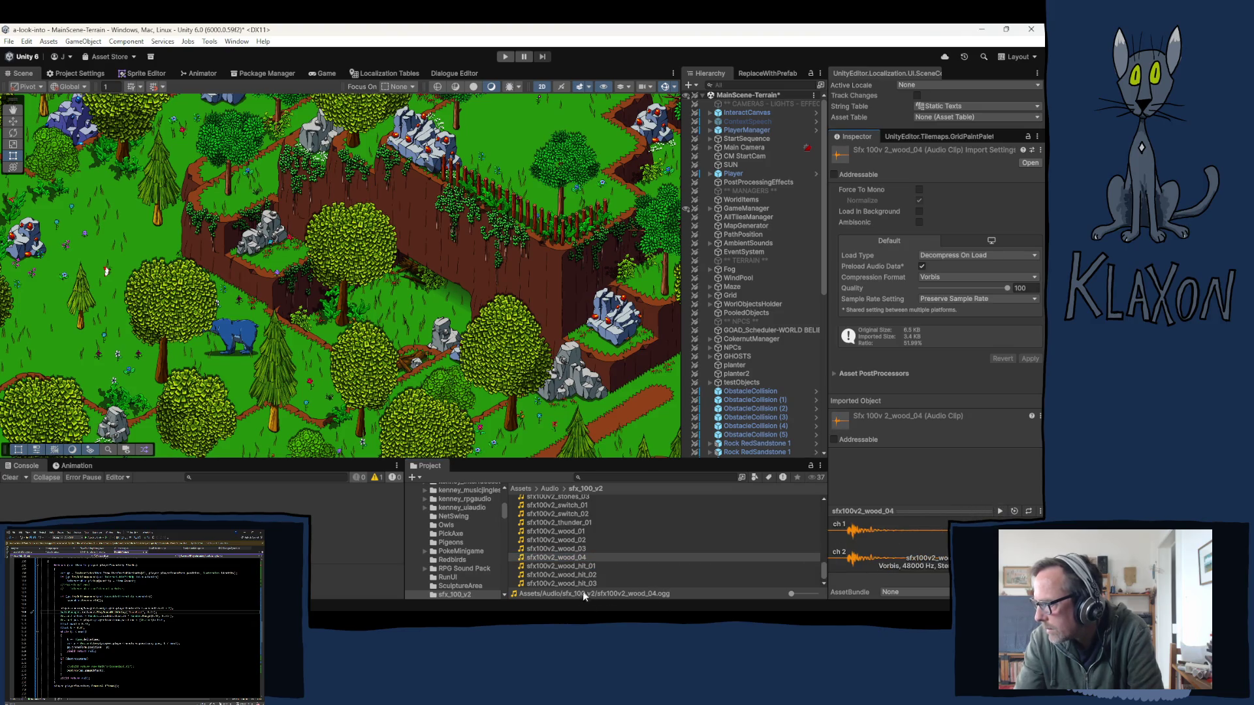
{"action": "left_click", "coordinate": [566, 549]}
{"action": "left_click", "coordinate": [1000, 512]}
{"action": "left_click", "coordinate": [560, 541]}
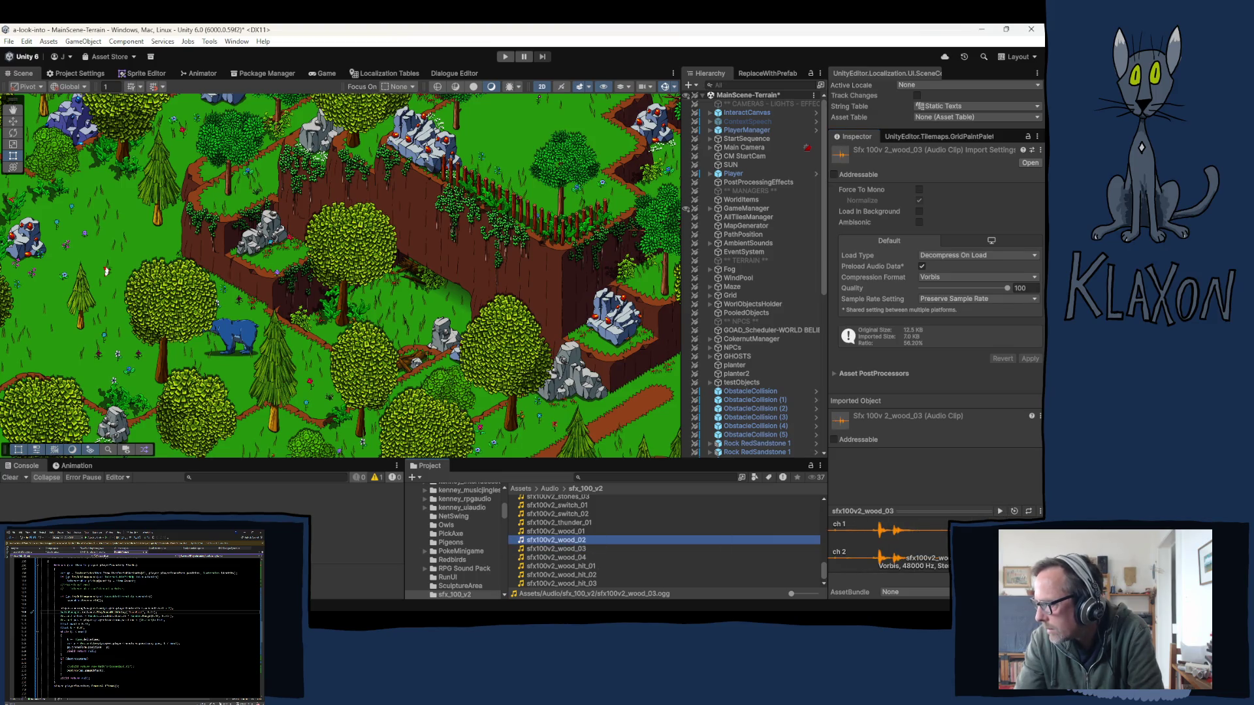
{"action": "left_click", "coordinate": [1000, 511]}
{"action": "left_click", "coordinate": [589, 531]}
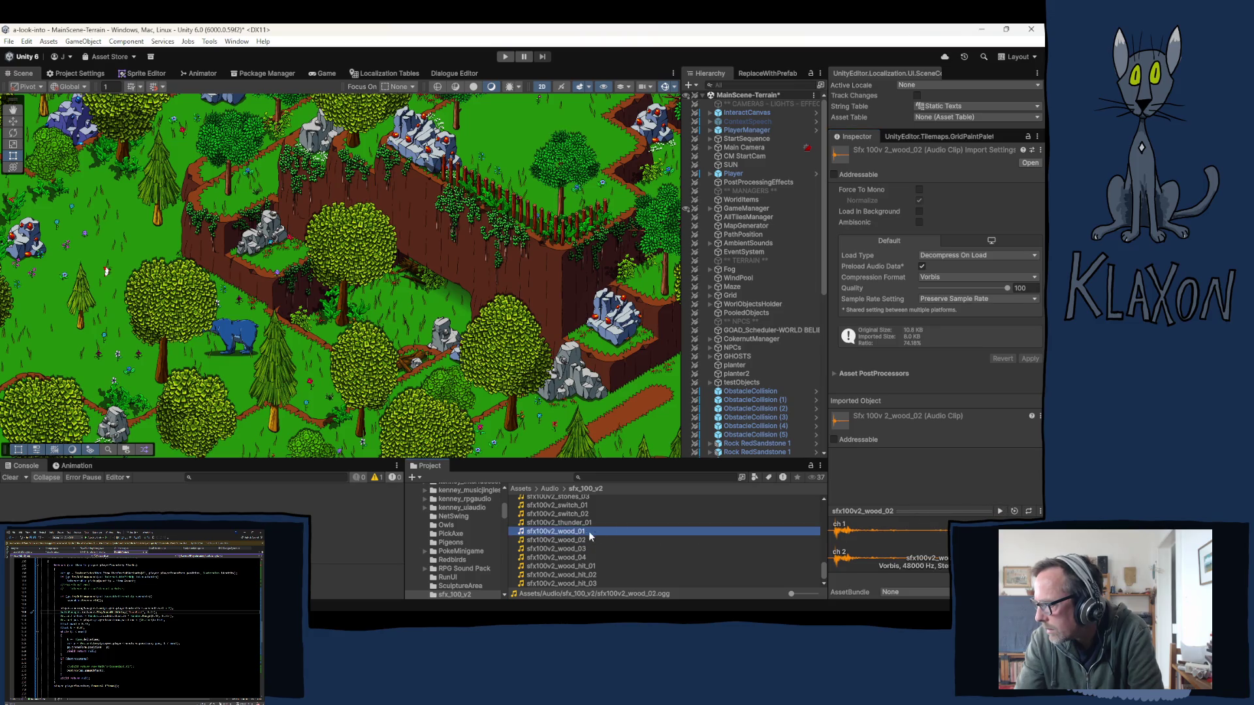
{"action": "left_click", "coordinate": [1000, 512]}
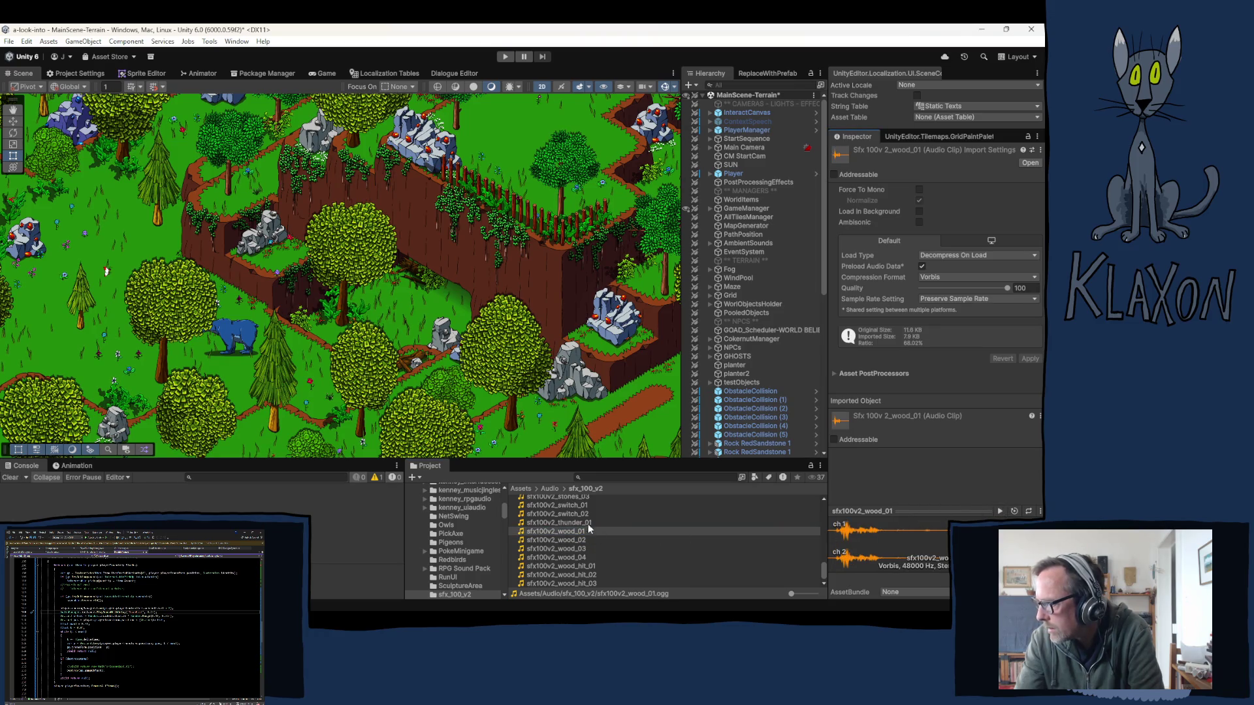
- Replay sfx100v2_wood_hit_01 several times, compare it with wood_hit_02, and end on wood_hit_01
{"action": "left_click", "coordinate": [575, 565]}
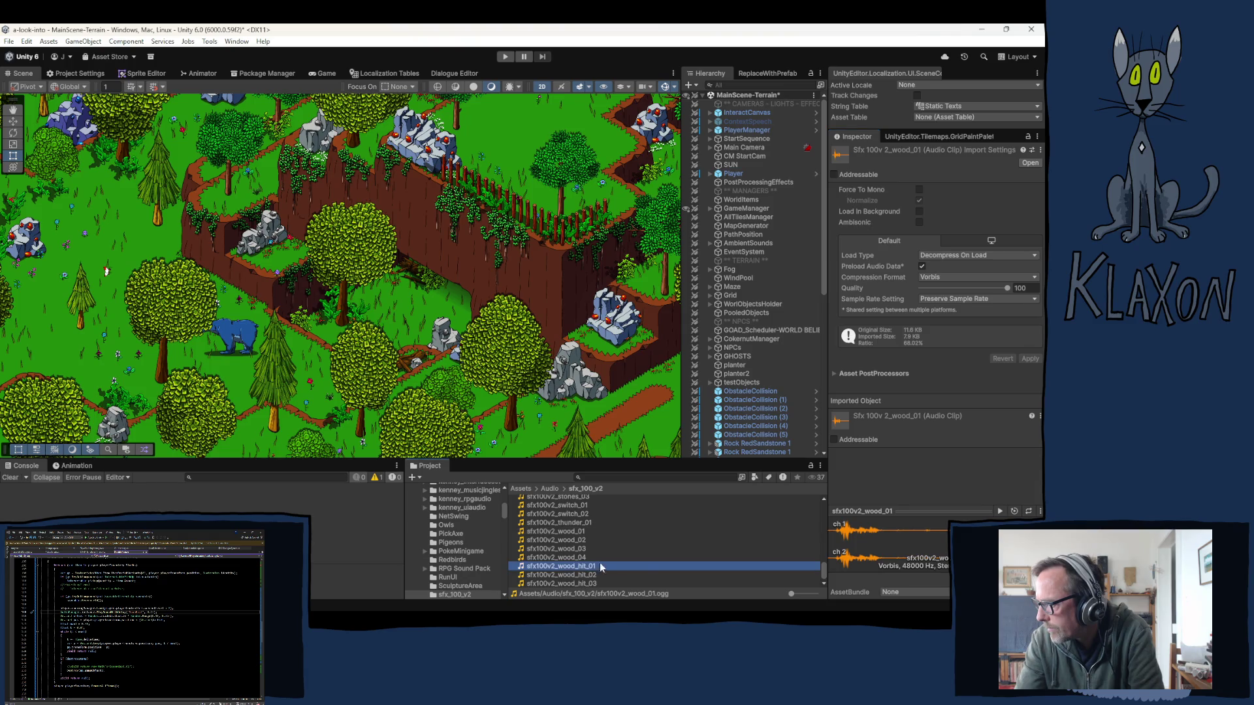
{"action": "left_click", "coordinate": [1001, 510]}
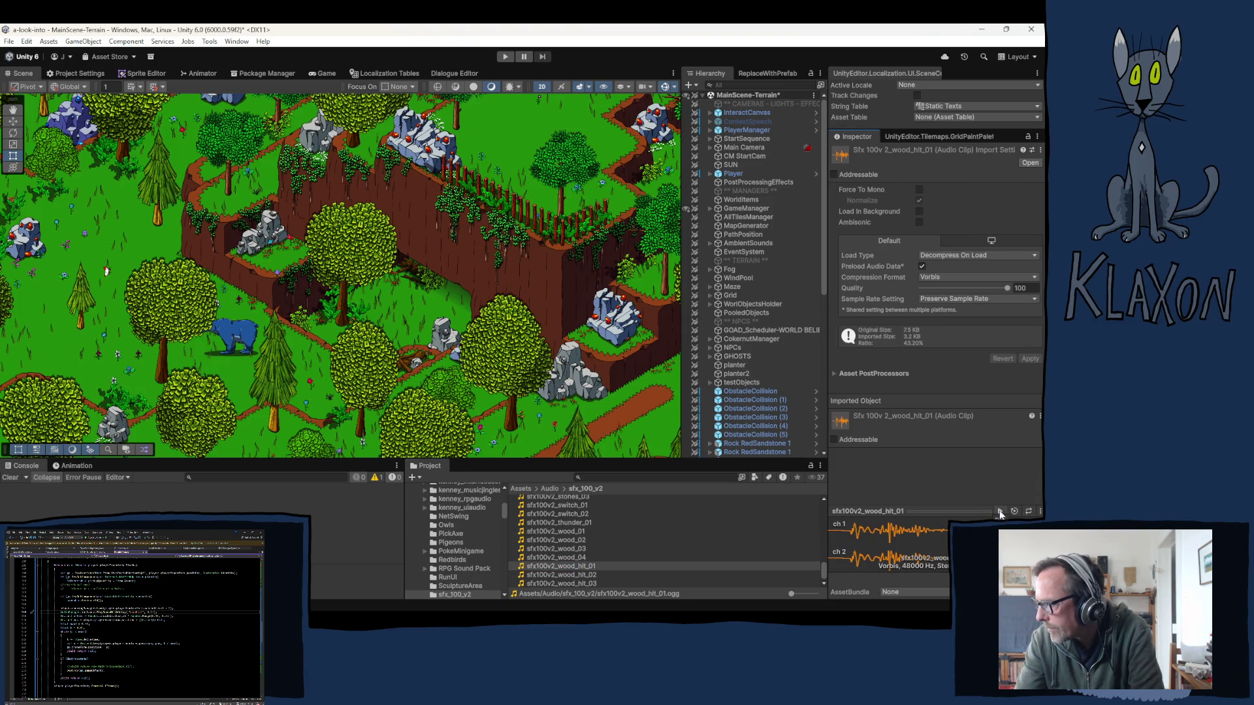
{"action": "left_click", "coordinate": [998, 510]}
{"action": "left_click", "coordinate": [1000, 510]}
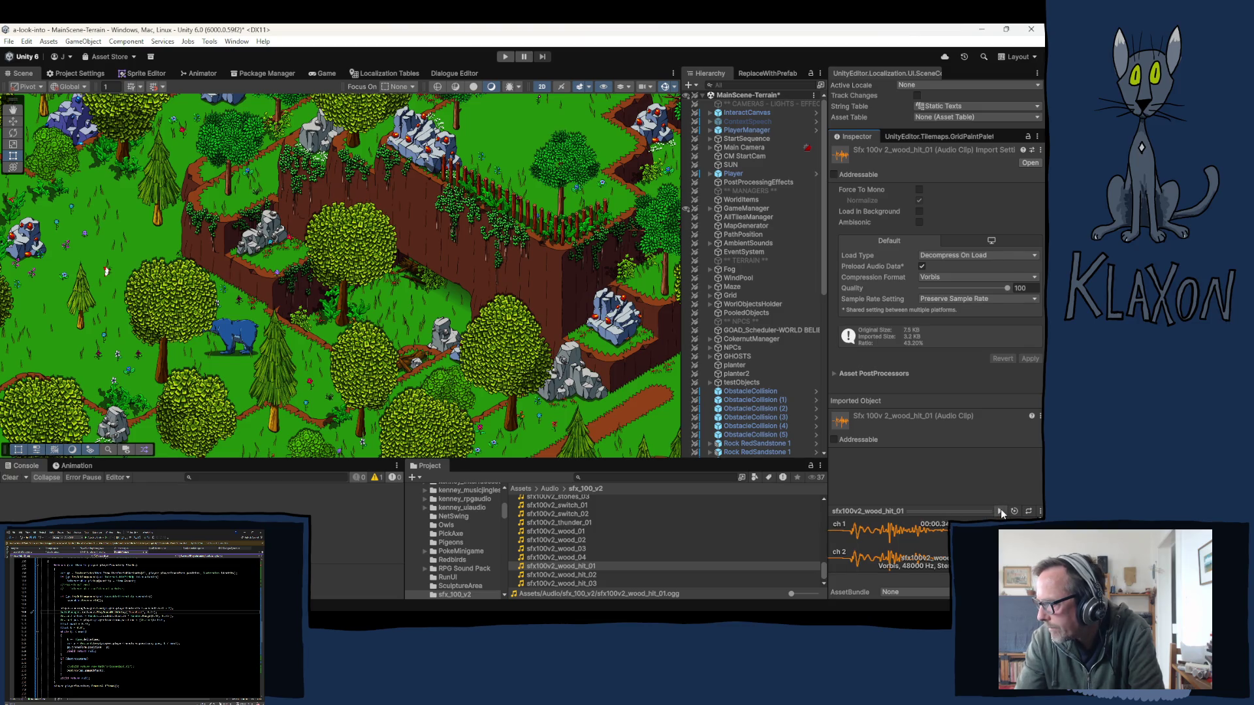
{"action": "left_click", "coordinate": [582, 575]}
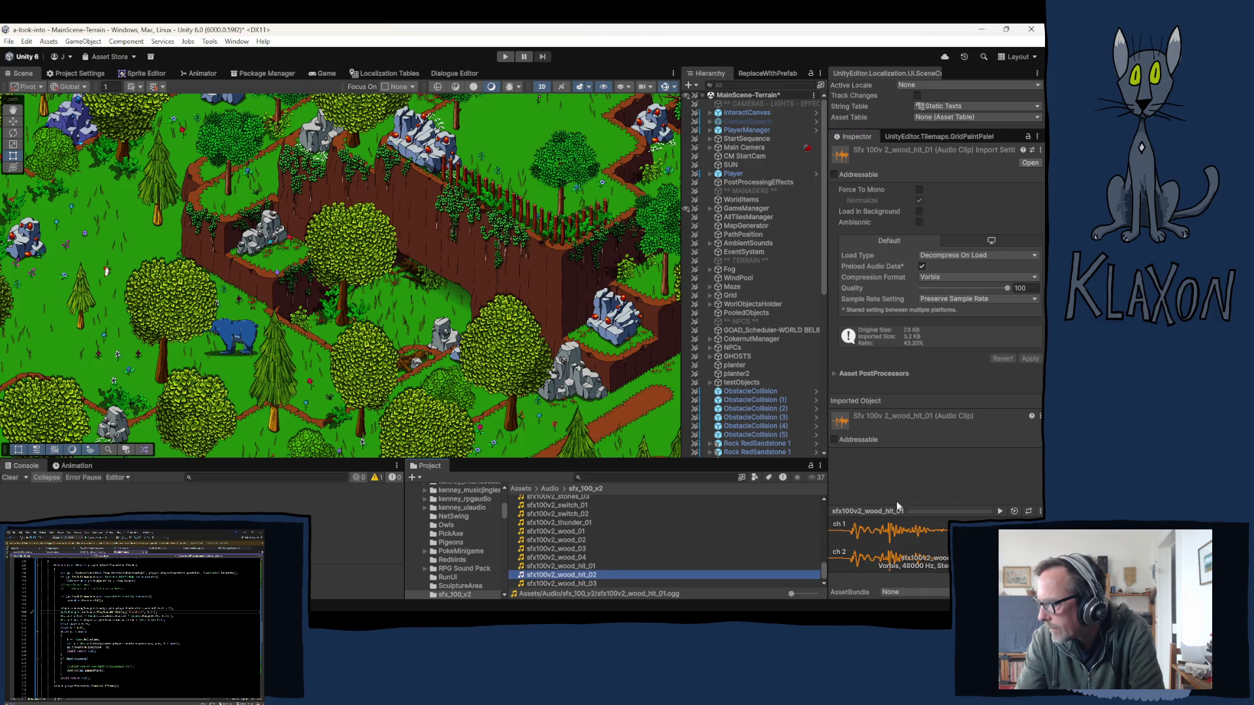
{"action": "left_click", "coordinate": [1000, 511]}
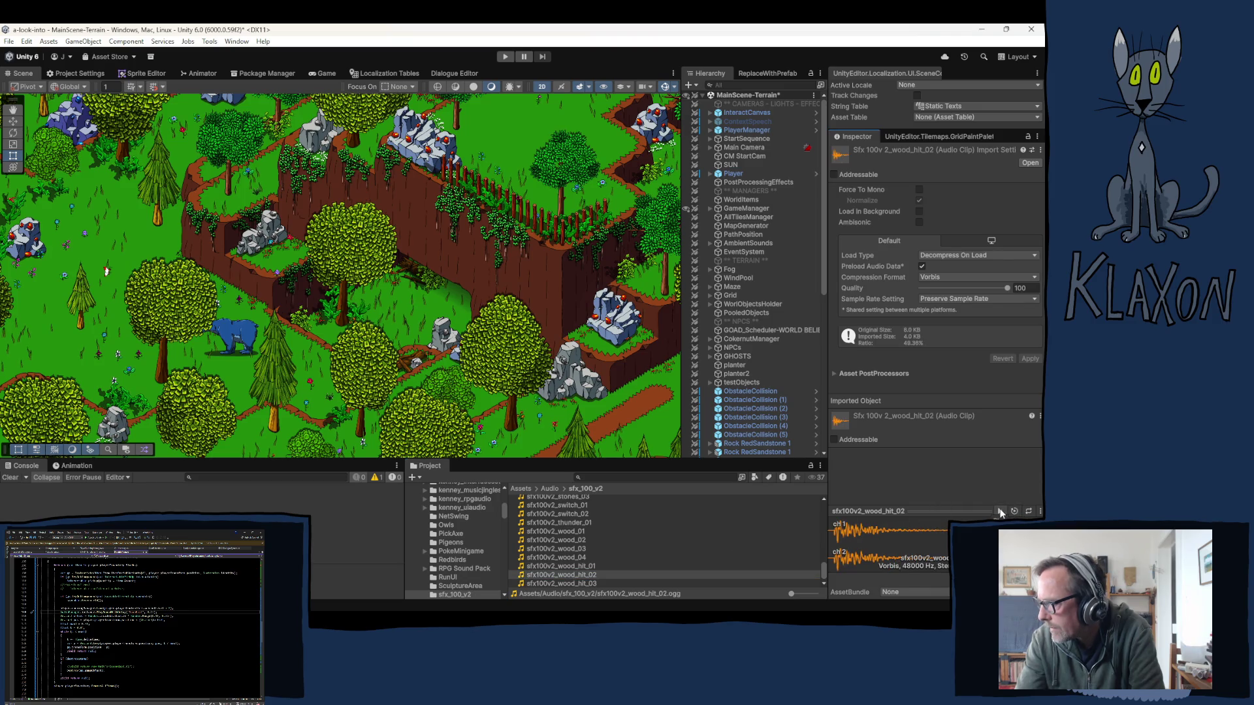
{"action": "left_click", "coordinate": [586, 567]}
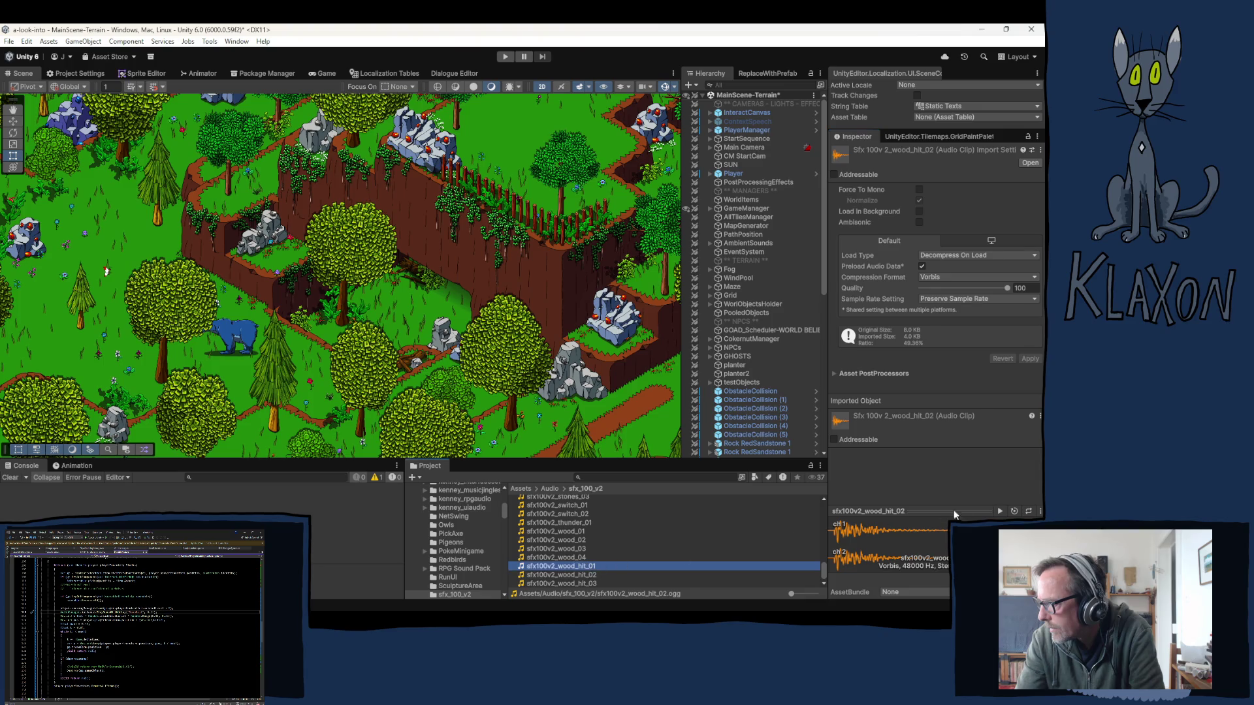
{"action": "left_click", "coordinate": [999, 511]}
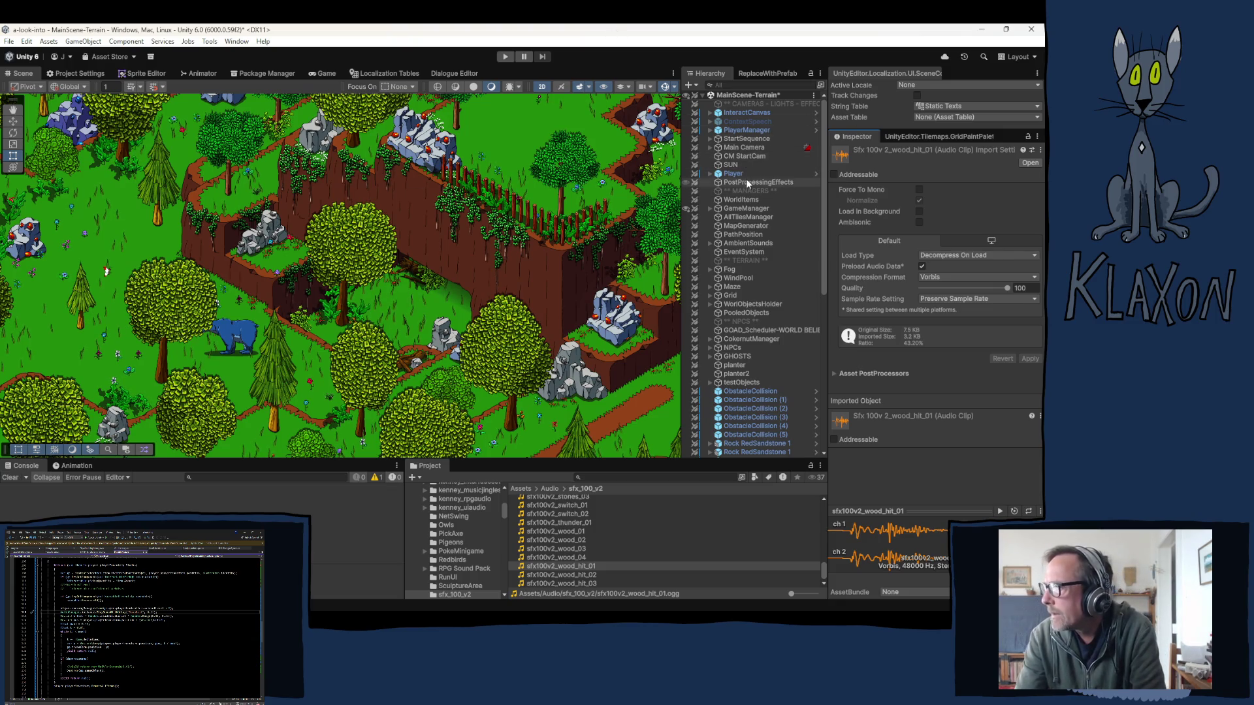
- On GameManager's PlayerLand sound entry, set volume to 0.15 and pitch to 1.1
{"action": "left_click", "coordinate": [776, 209]}
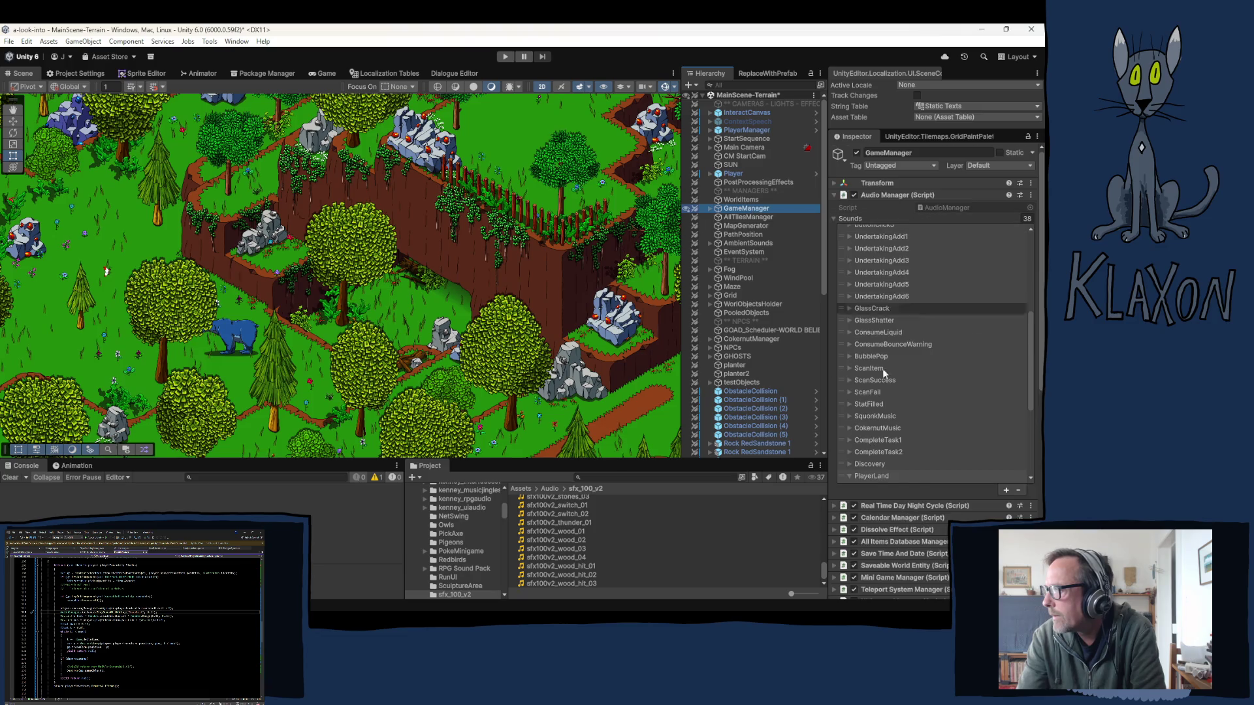
{"action": "left_click", "coordinate": [908, 420]}
{"action": "scroll", "coordinate": [921, 431], "scroll_direction": "down", "scroll_amount": 2}
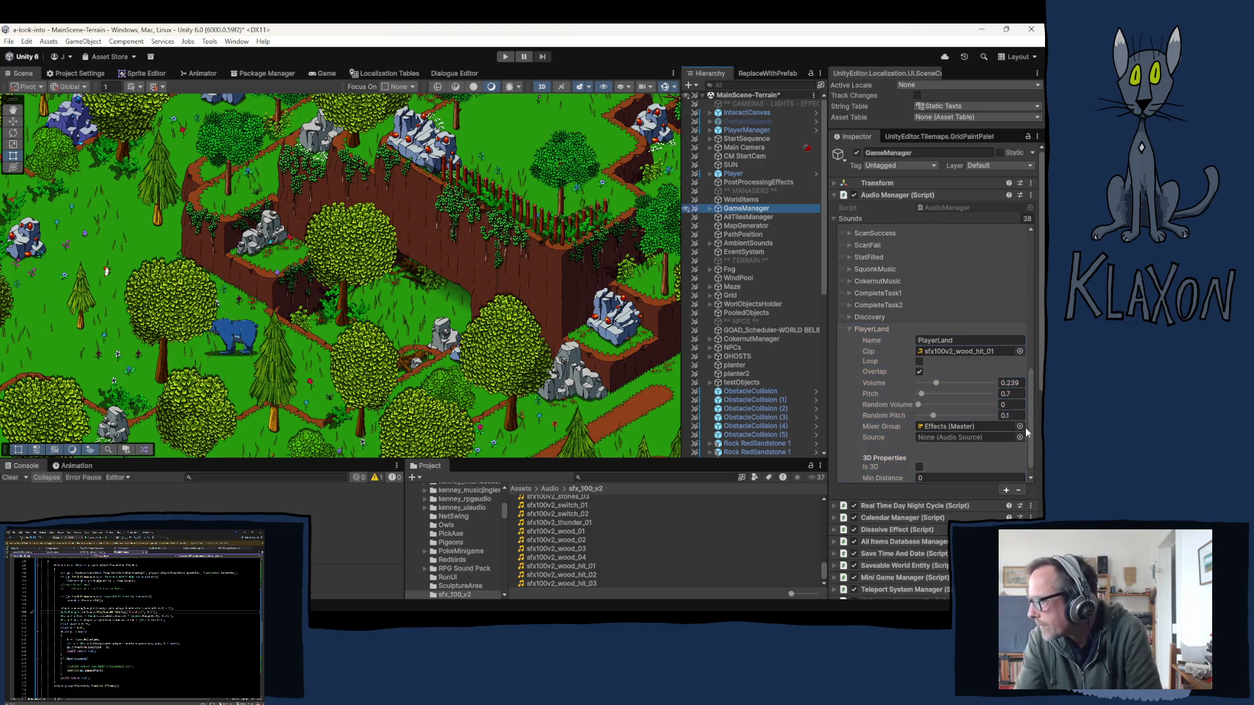
{"action": "left_click", "coordinate": [1024, 382]}
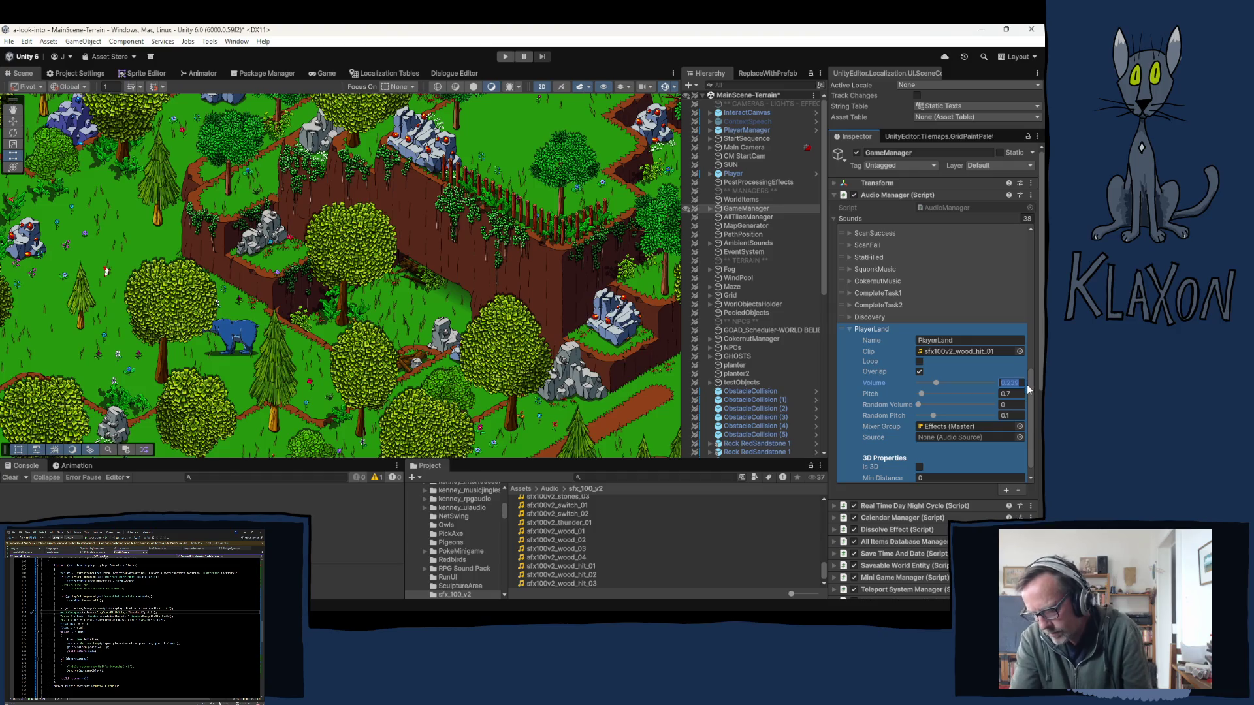
{"action": "type", "text": "."}
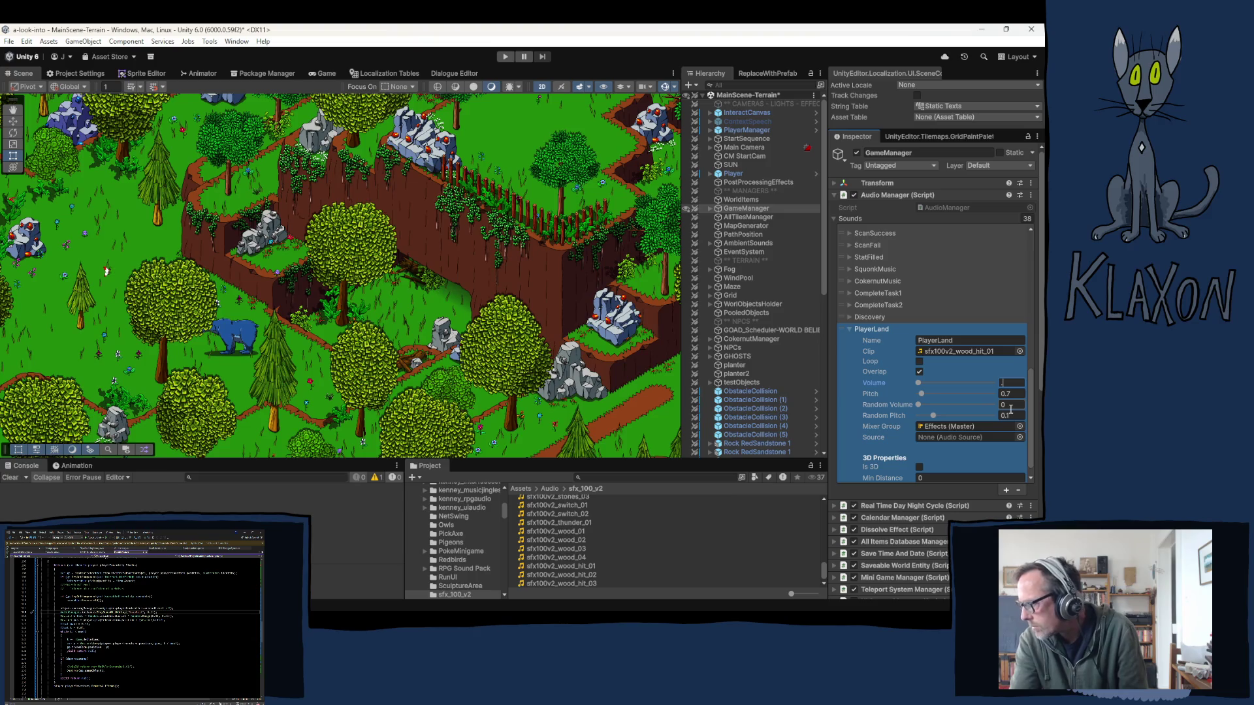
{"action": "type", "text": "15"}
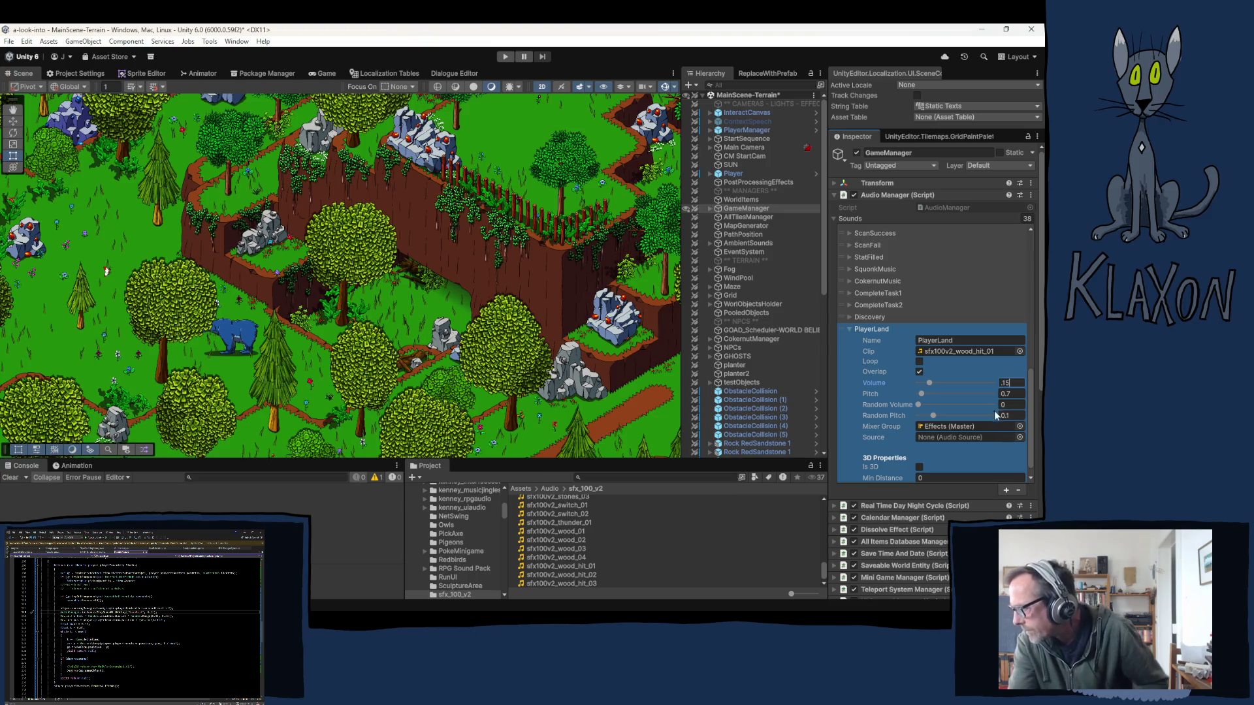
{"action": "left_click", "coordinate": [1015, 393]}
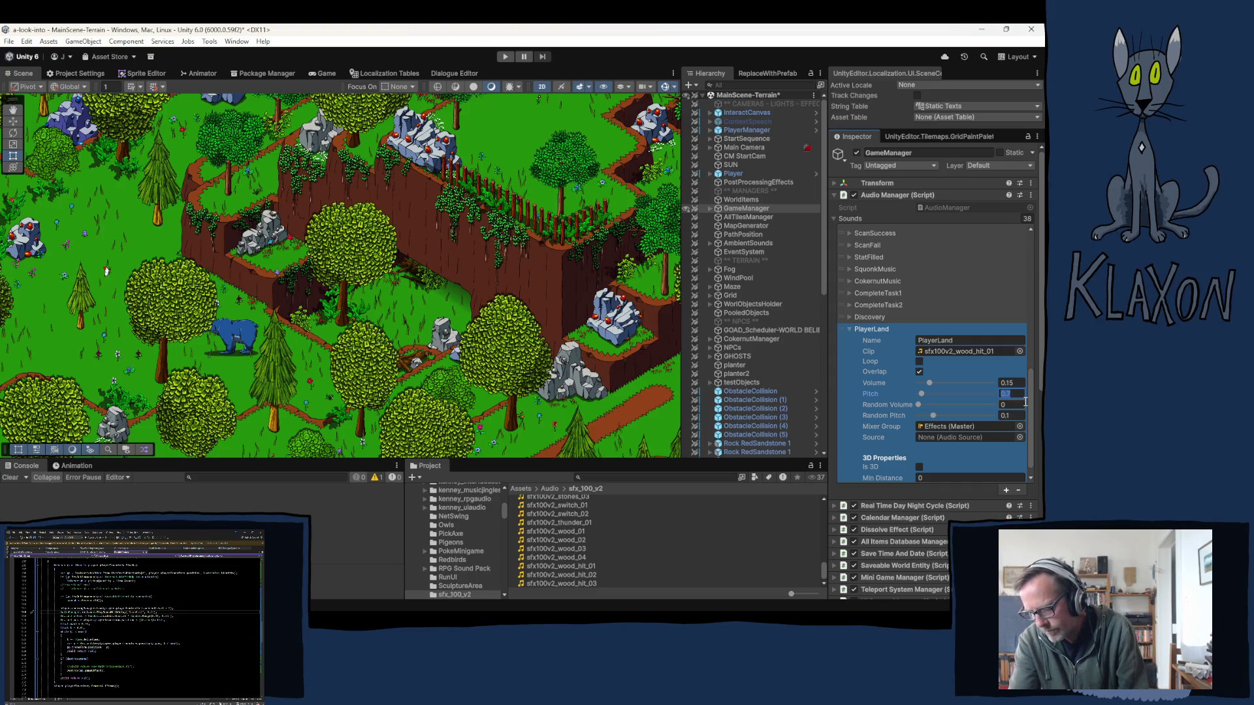
{"action": "type", "text": "1."}
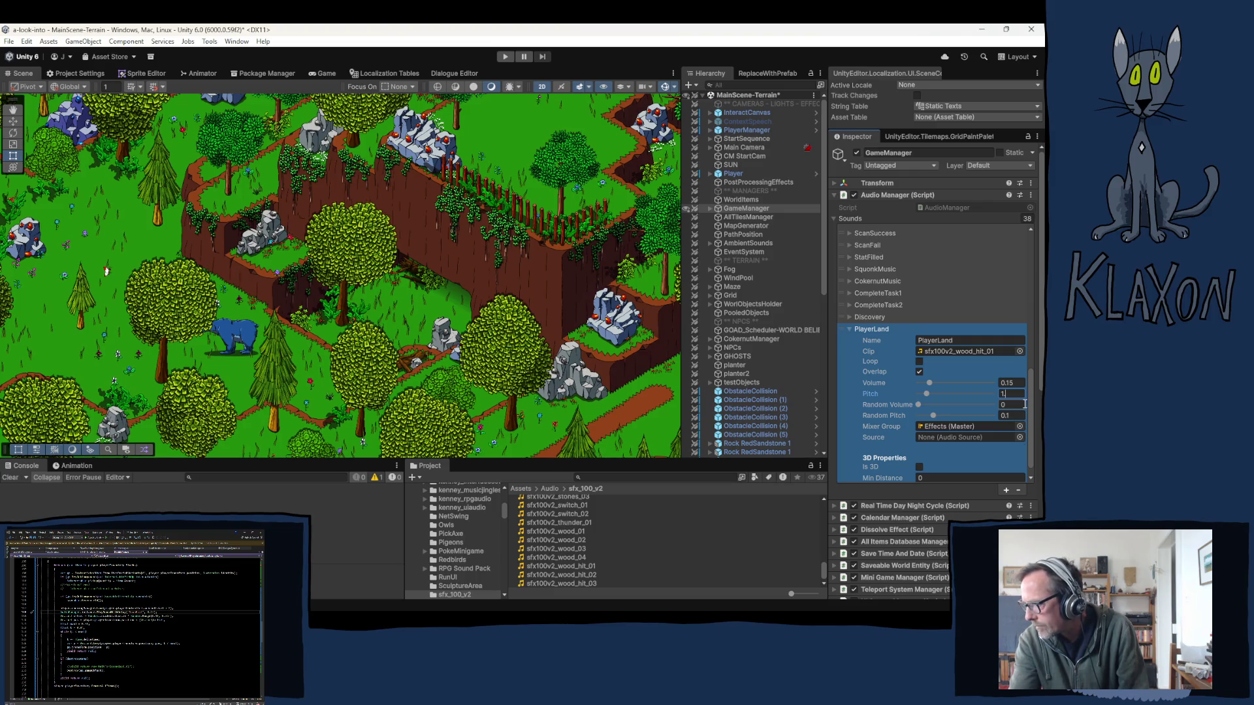
{"action": "type", "text": "1"}
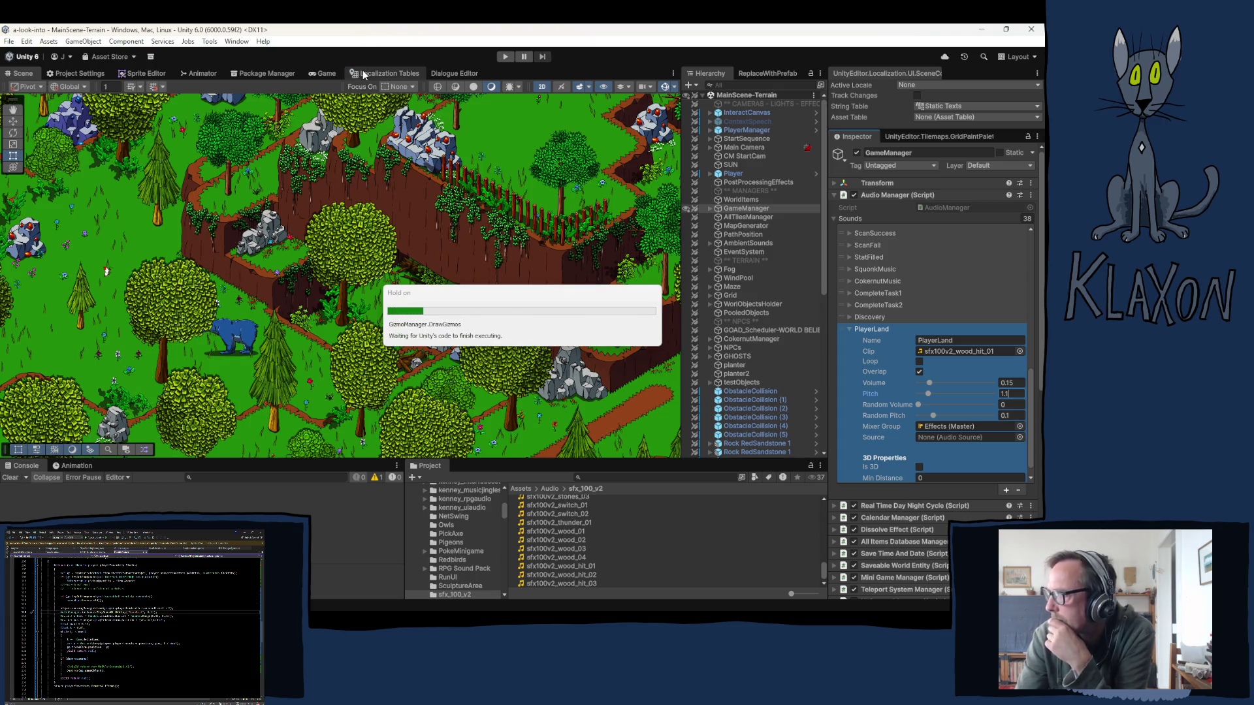
- Enter Play mode to test the new sound and open the saved games list
{"action": "left_click", "coordinate": [504, 56]}
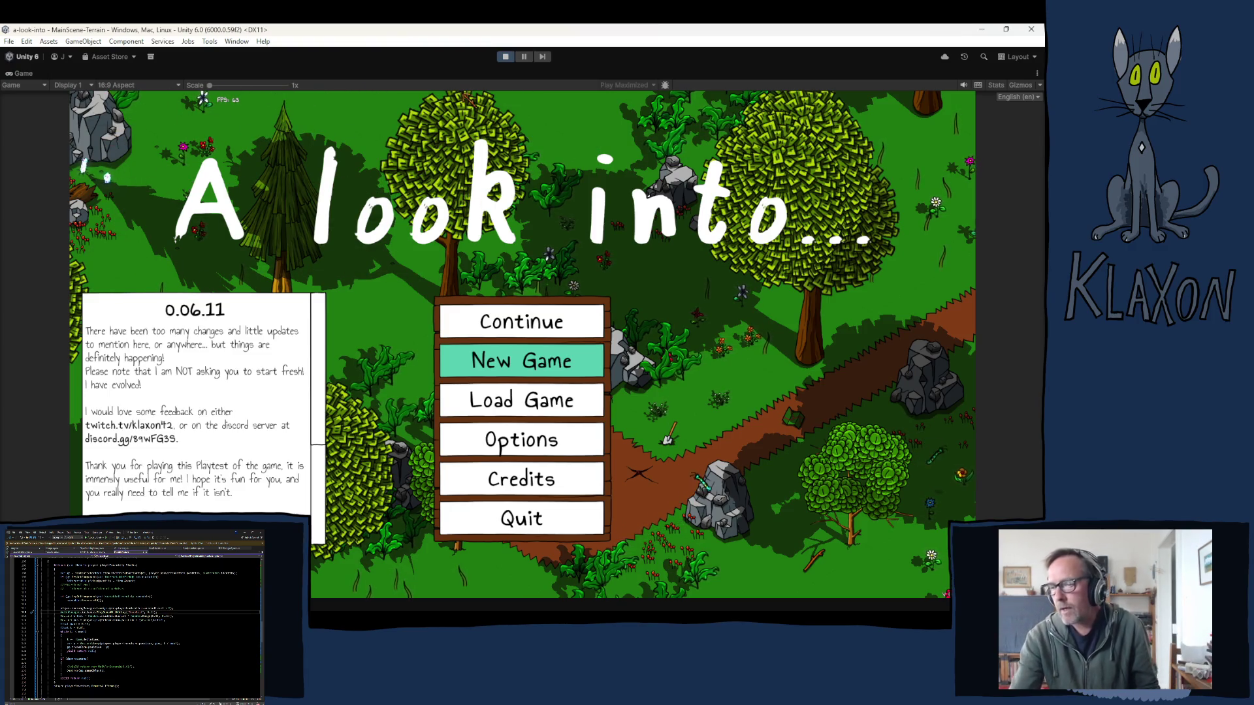
{"action": "left_click", "coordinate": [499, 403]}
- Delete all saved games, then start a new game and accept the character
{"action": "left_click", "coordinate": [555, 491]}
{"action": "left_click", "coordinate": [485, 367]}
{"action": "left_click", "coordinate": [666, 494]}
{"action": "left_click", "coordinate": [518, 358]}
{"action": "left_click", "coordinate": [498, 422]}
{"action": "left_click", "coordinate": [530, 420]}
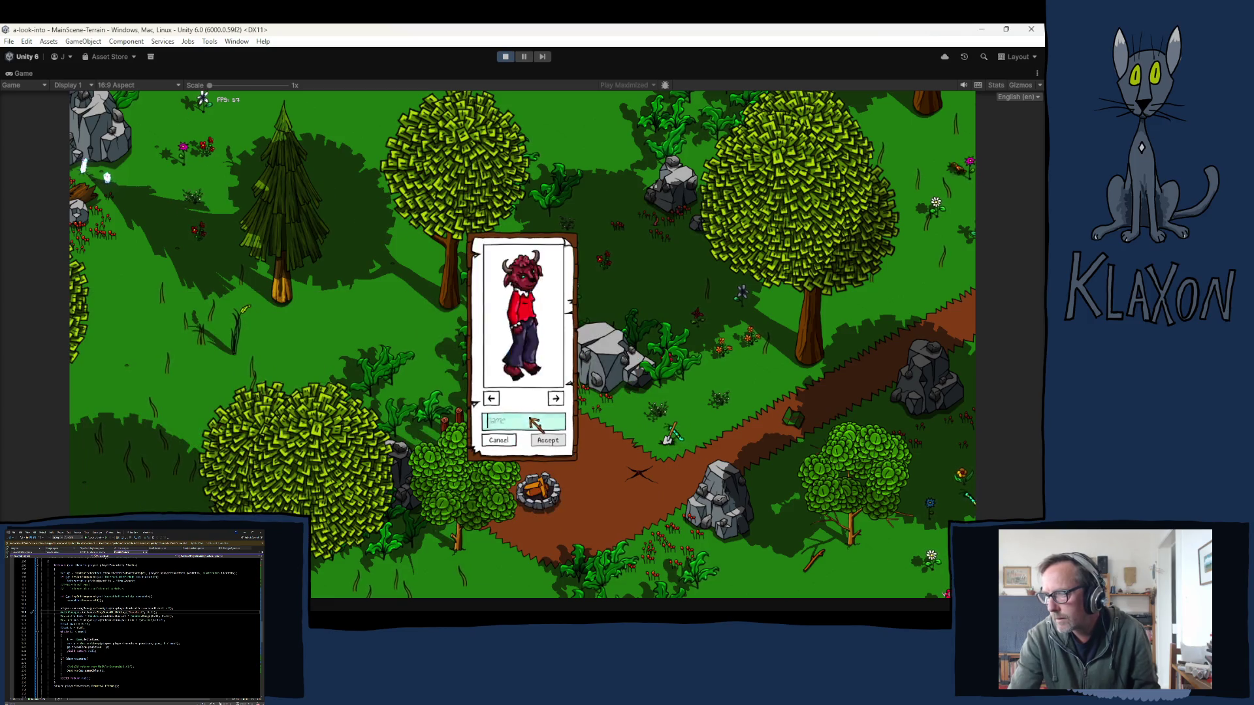
{"action": "left_click", "coordinate": [546, 441]}
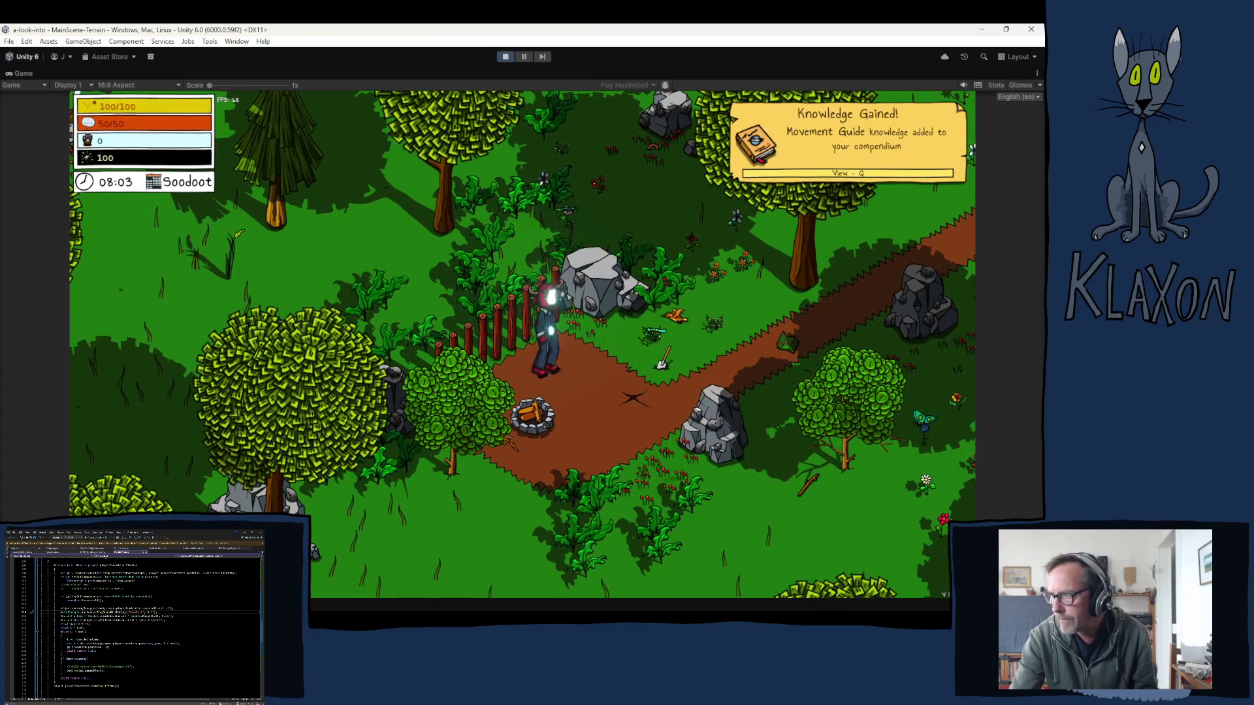
- Walk the character through the forest with W, A, S and D, then stop playing
{"action": "key", "text": "w"}
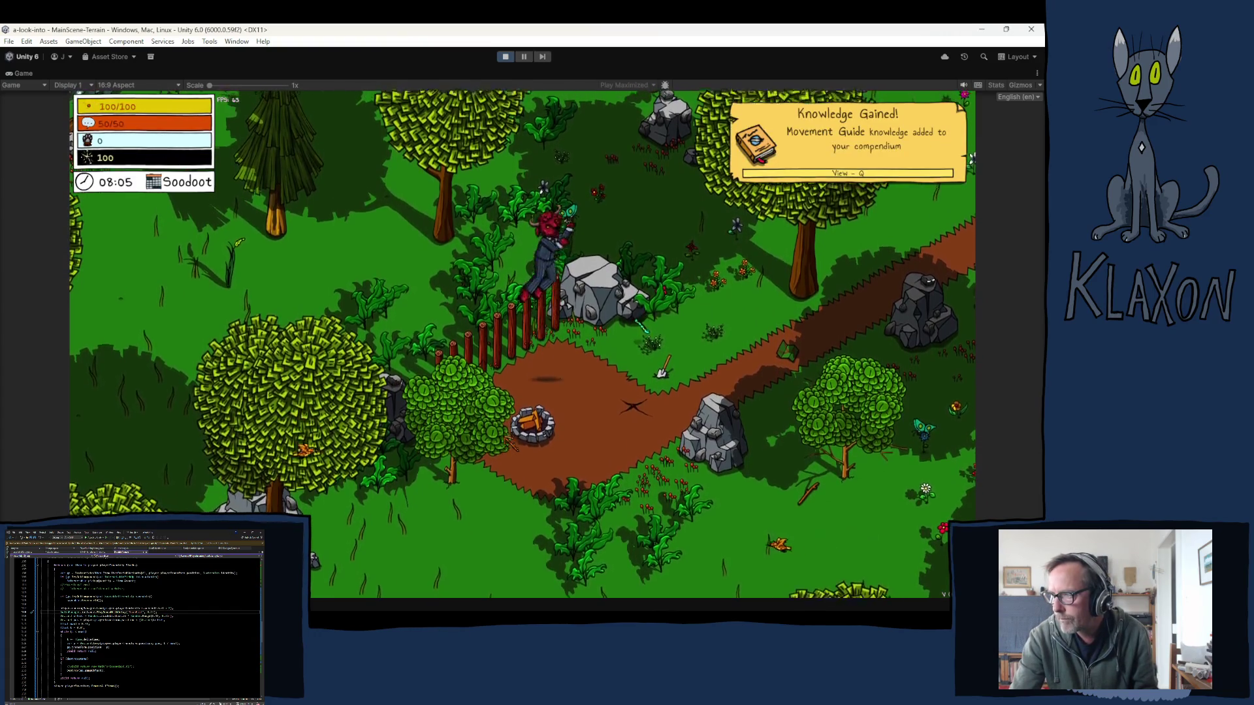
{"action": "key", "text": "a"}
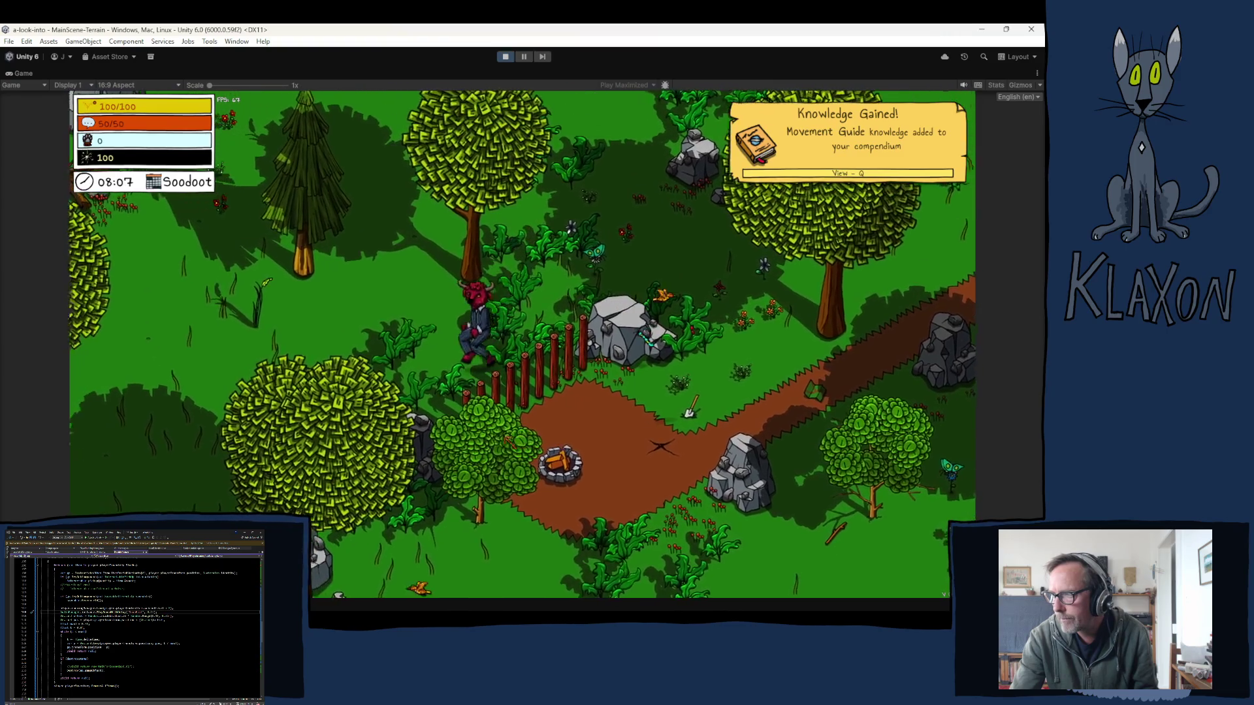
{"action": "key", "text": "w"}
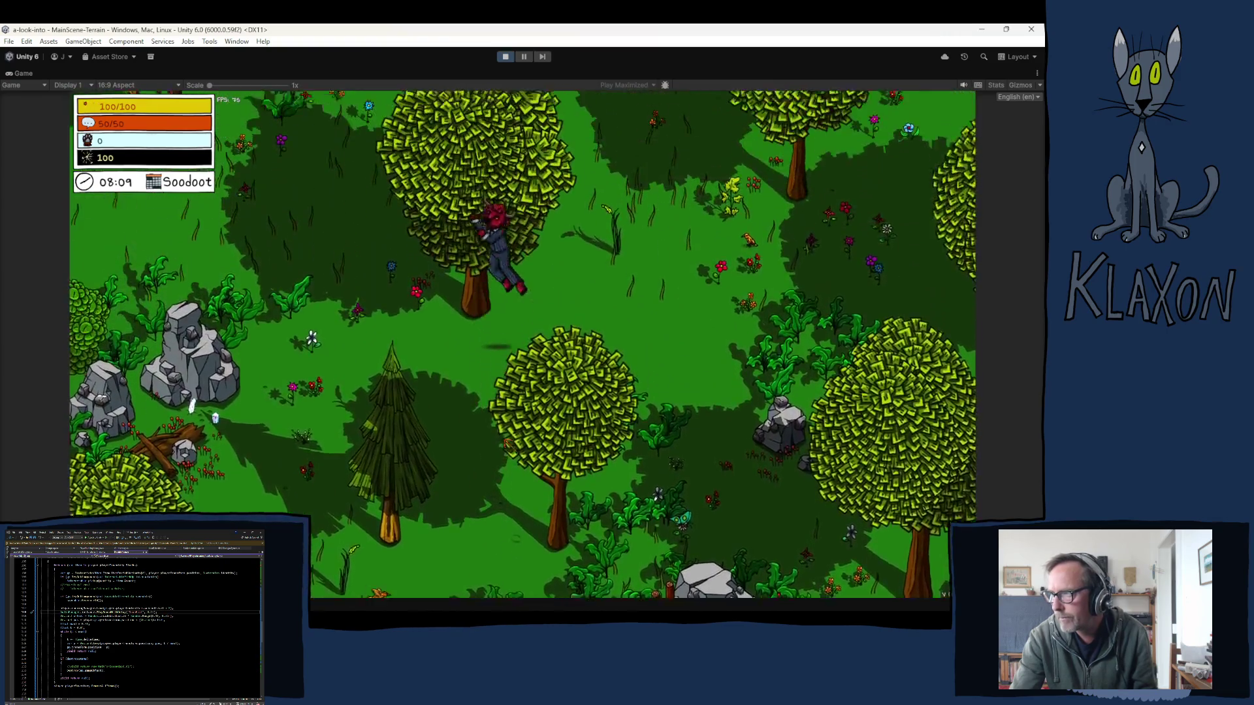
{"action": "key", "text": "w"}
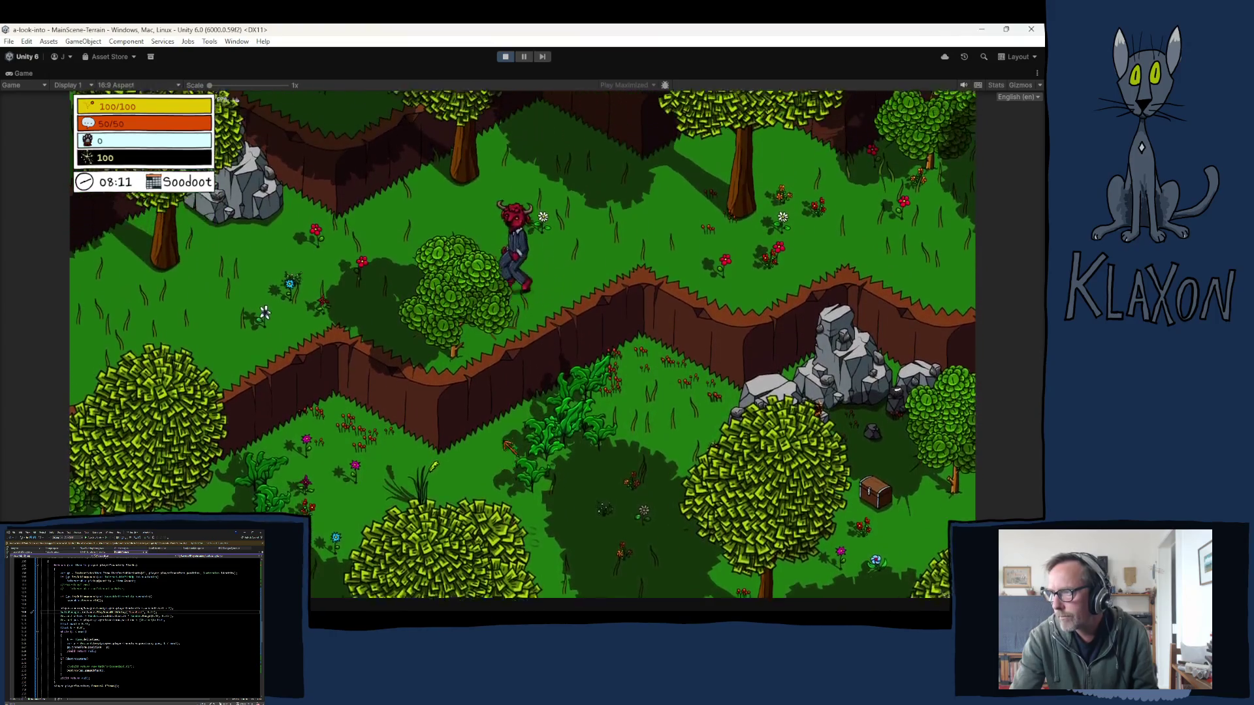
{"action": "key", "text": "s"}
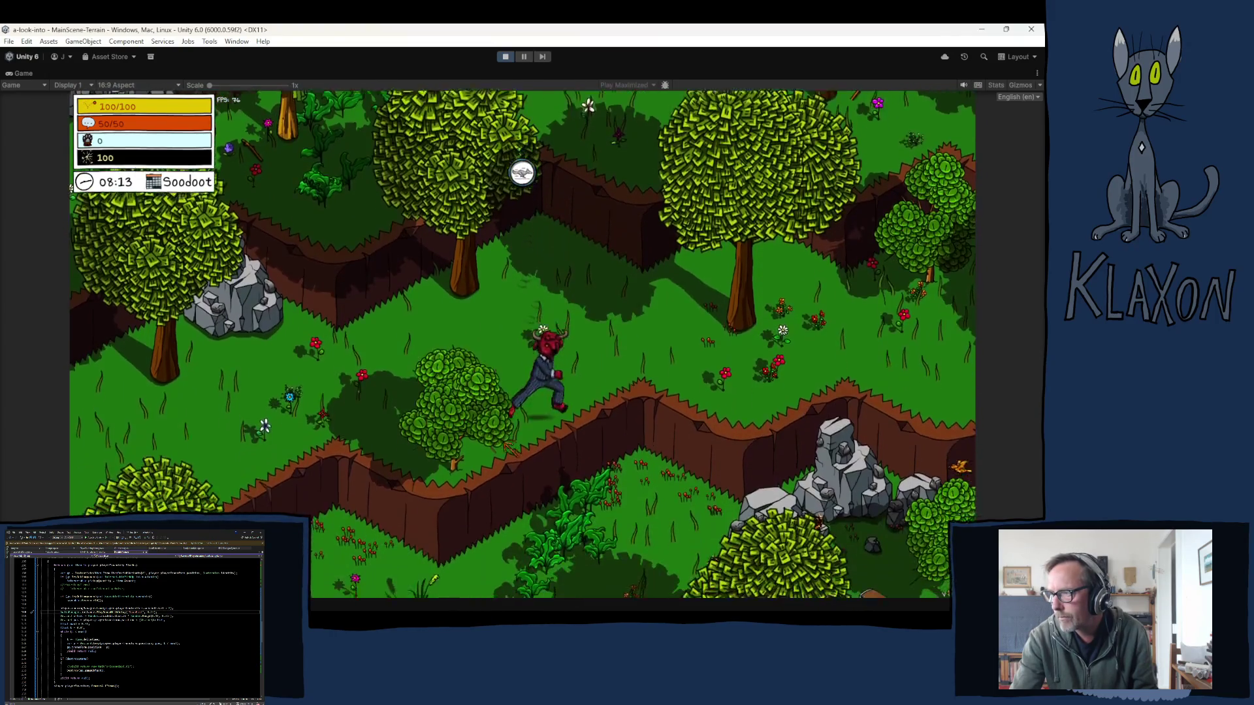
{"action": "key", "text": "s"}
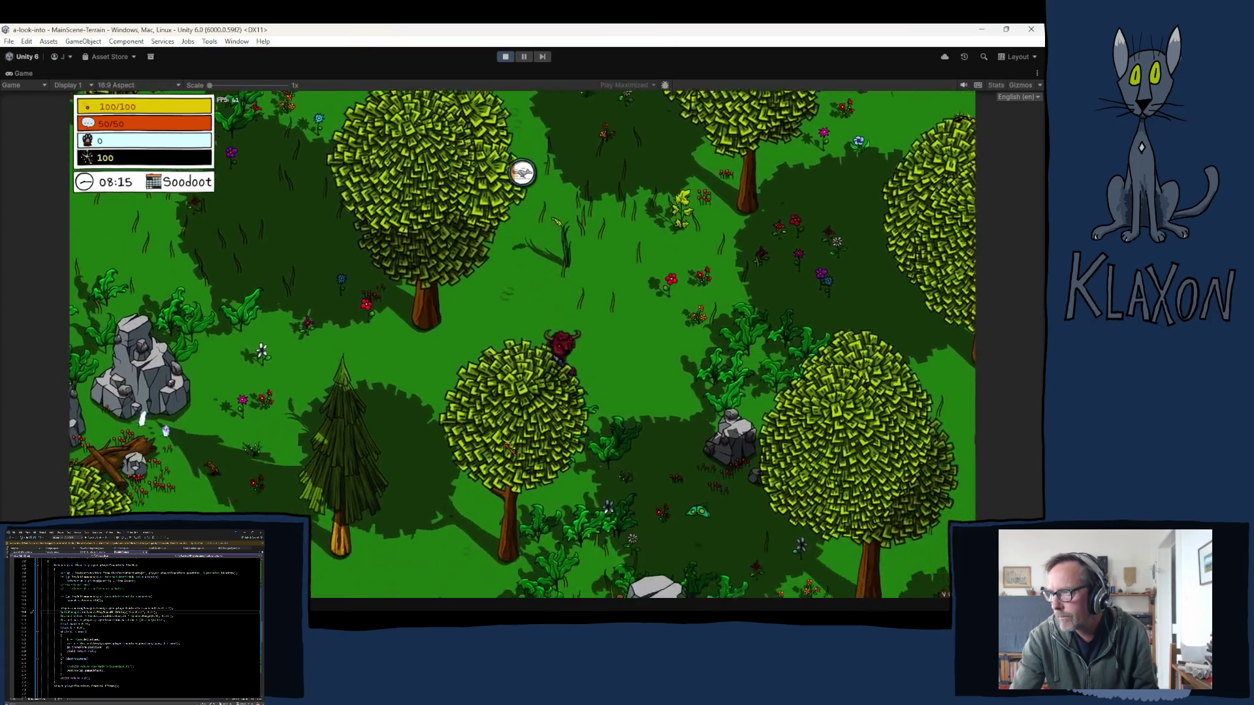
{"action": "key", "text": "d"}
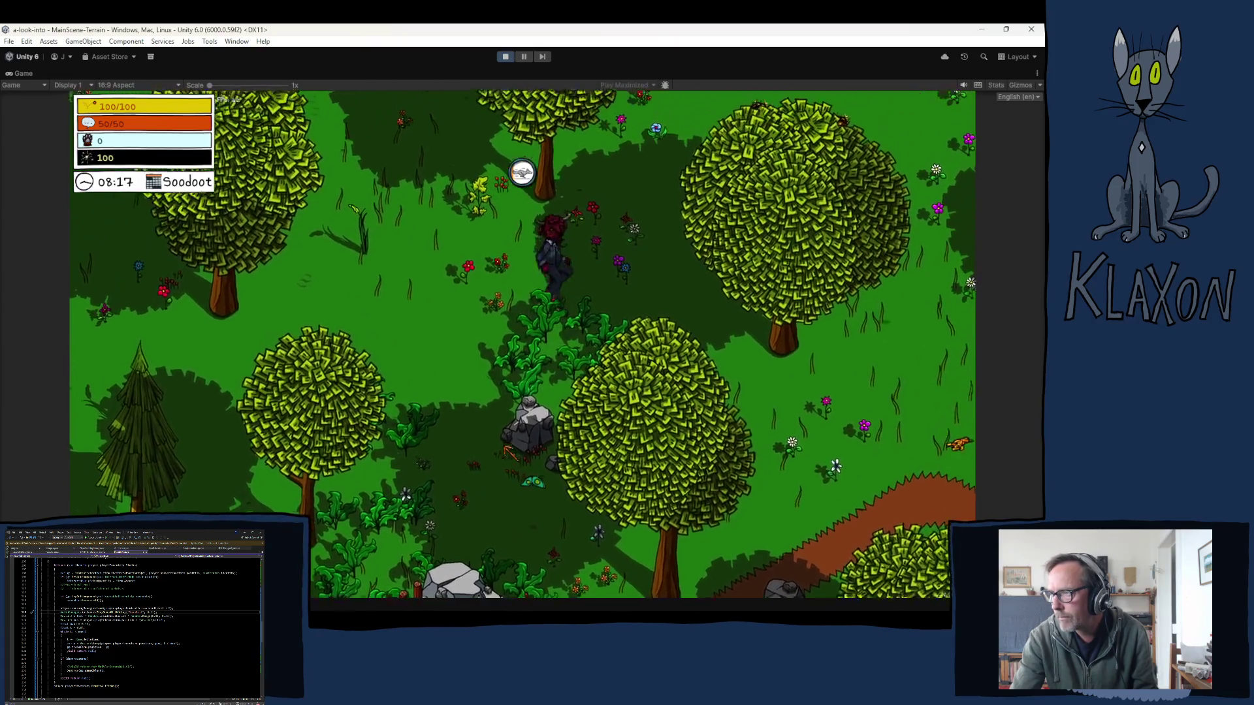
{"action": "key", "text": "w"}
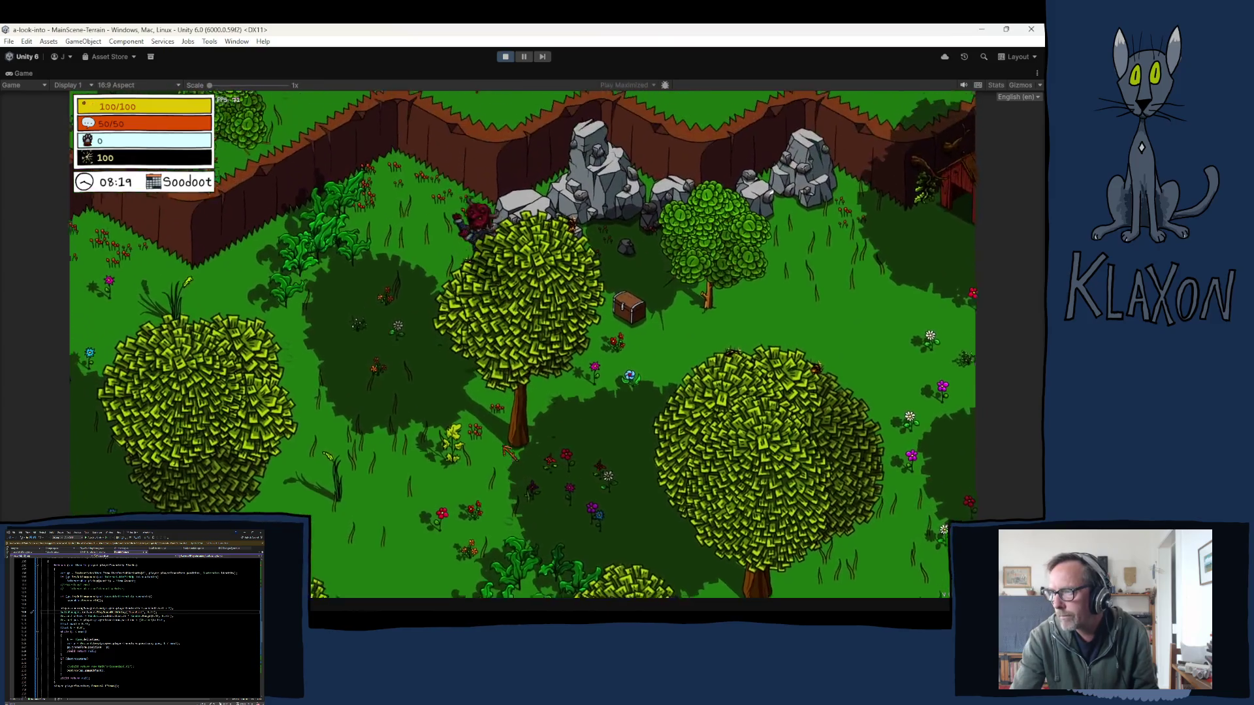
{"action": "key", "text": "w"}
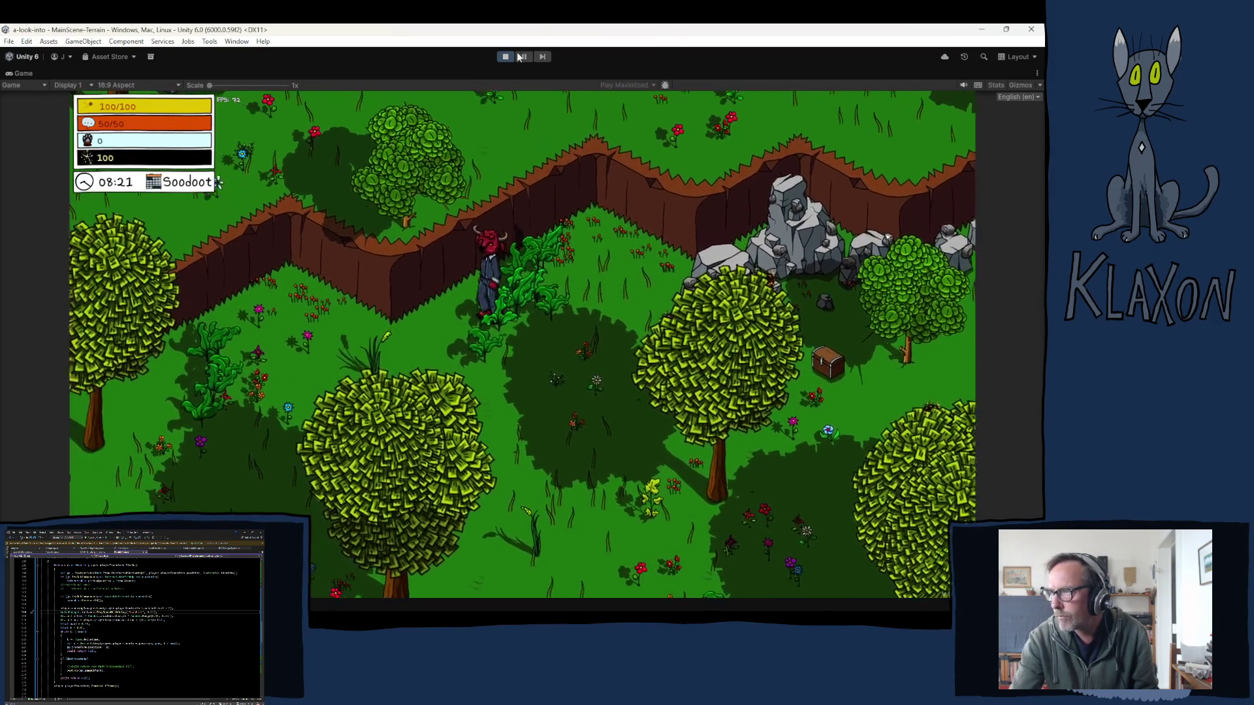
{"action": "left_click", "coordinate": [505, 57]}
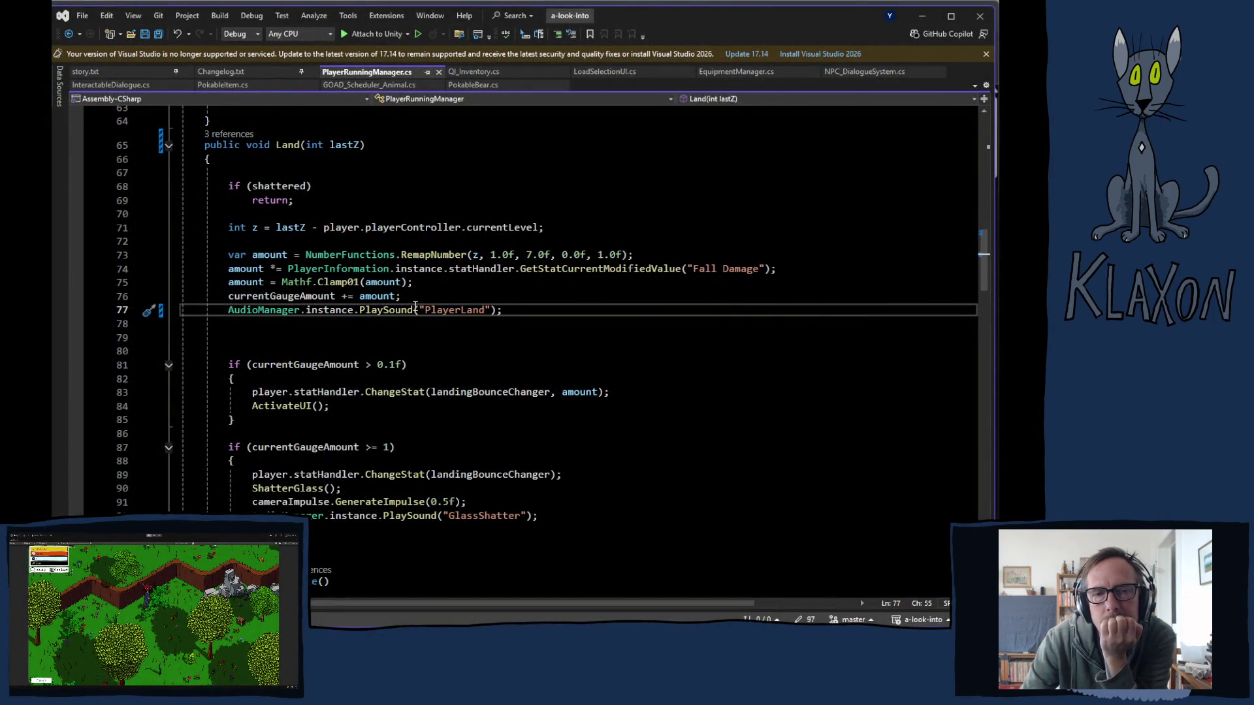
- Review PlaySound and ChangeStat in Land(), then set PlayerLand's volume to 0.1 in Unity
{"action": "mouse_move", "coordinate": [406, 314]}
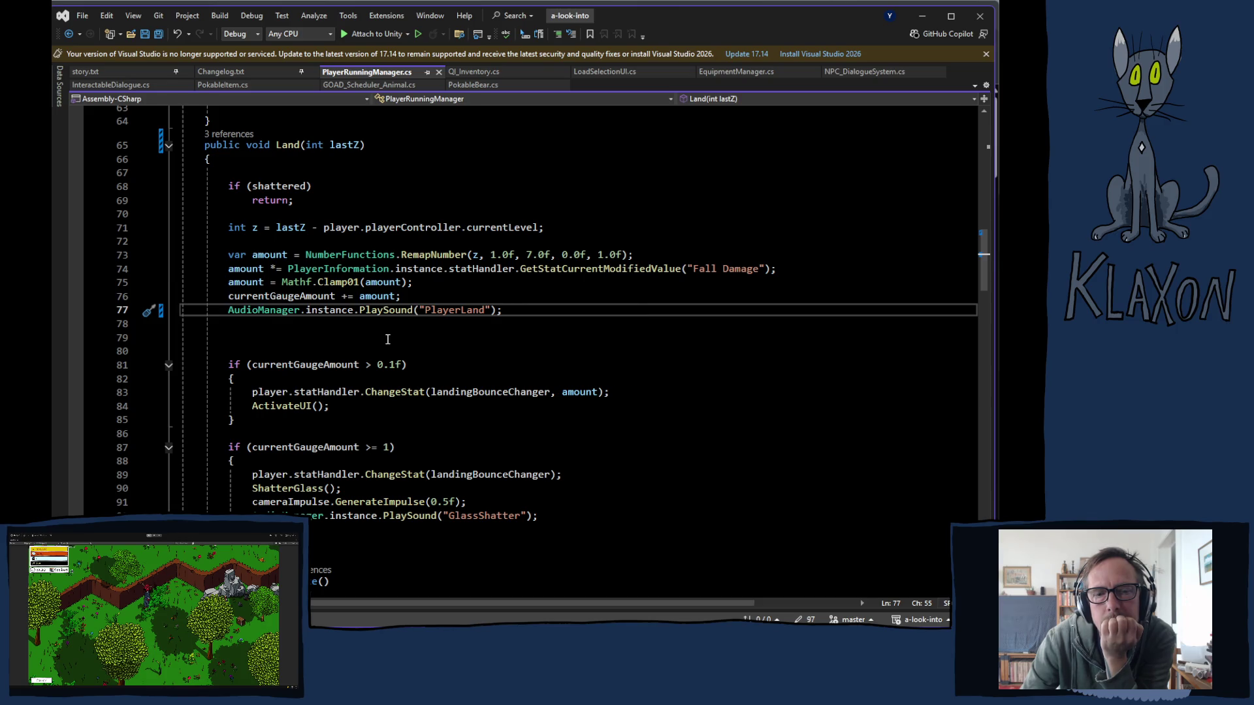
{"action": "mouse_move", "coordinate": [365, 392]}
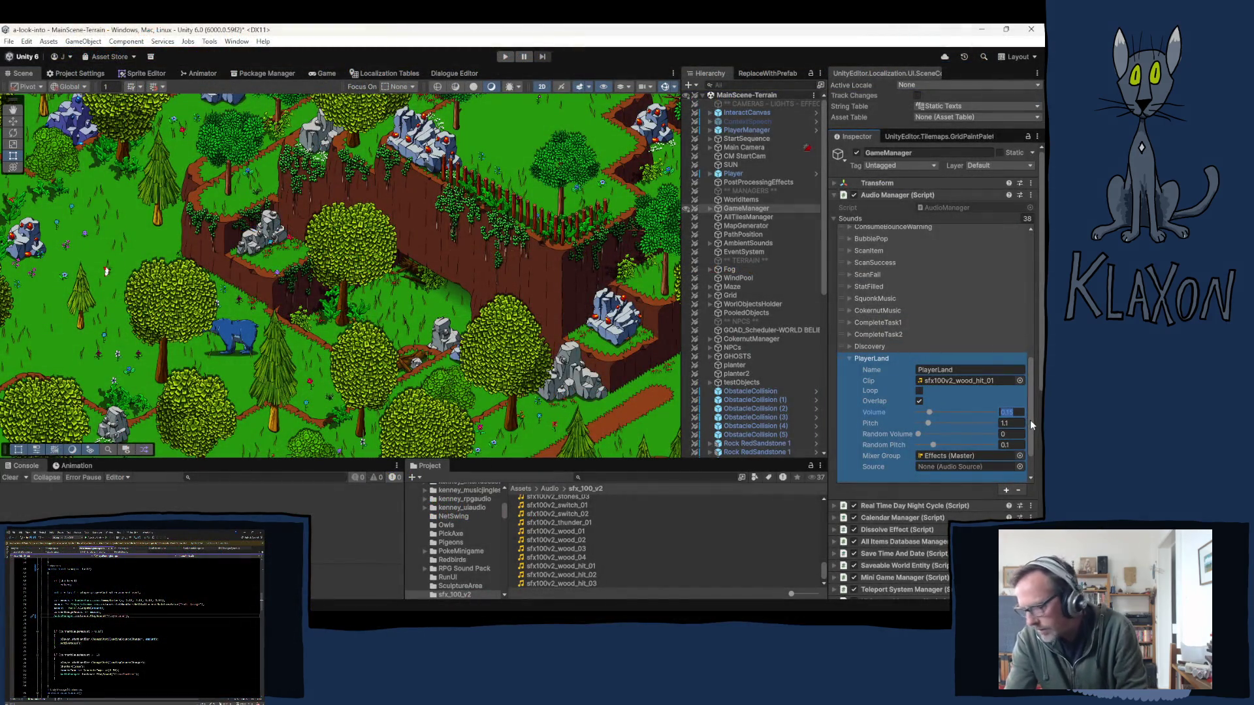
{"action": "type", "text": ".1"}
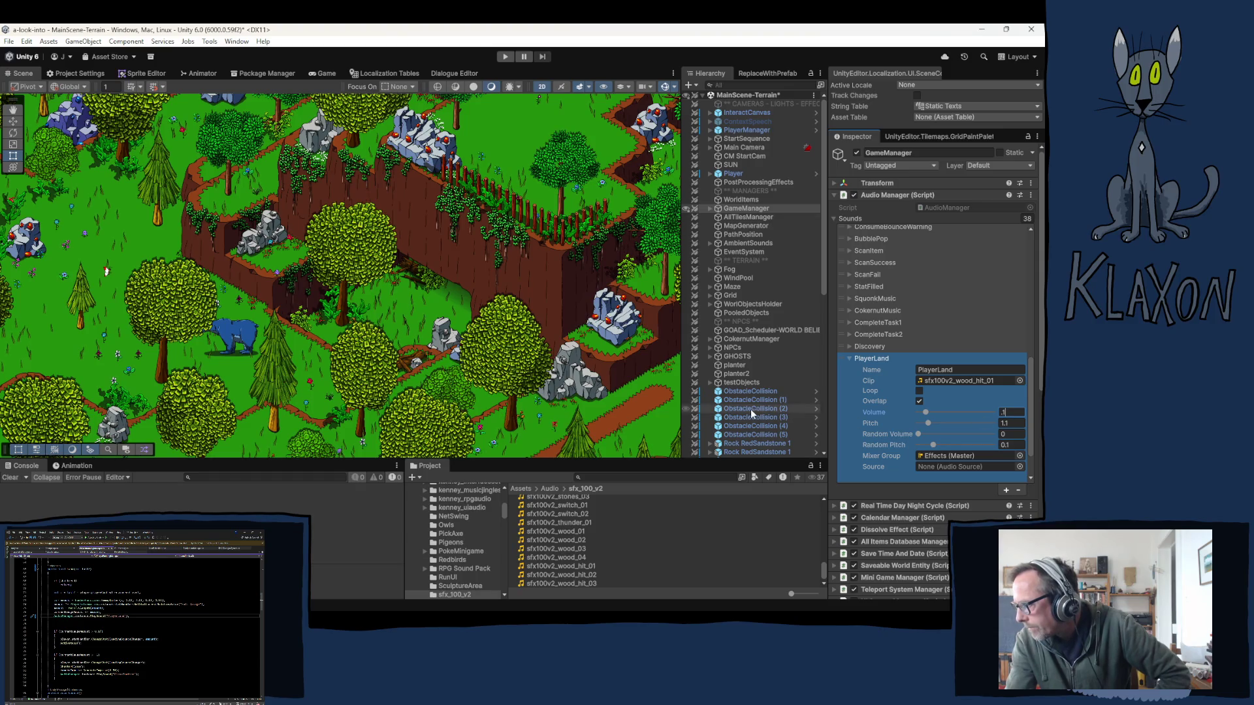
- Collapse PlayerLand and inspect the PlayerDefaultStep and PlayerWoodStep sound settings
{"action": "left_click", "coordinate": [901, 358]}
{"action": "scroll", "coordinate": [868, 255], "scroll_direction": "up", "scroll_amount": 3}
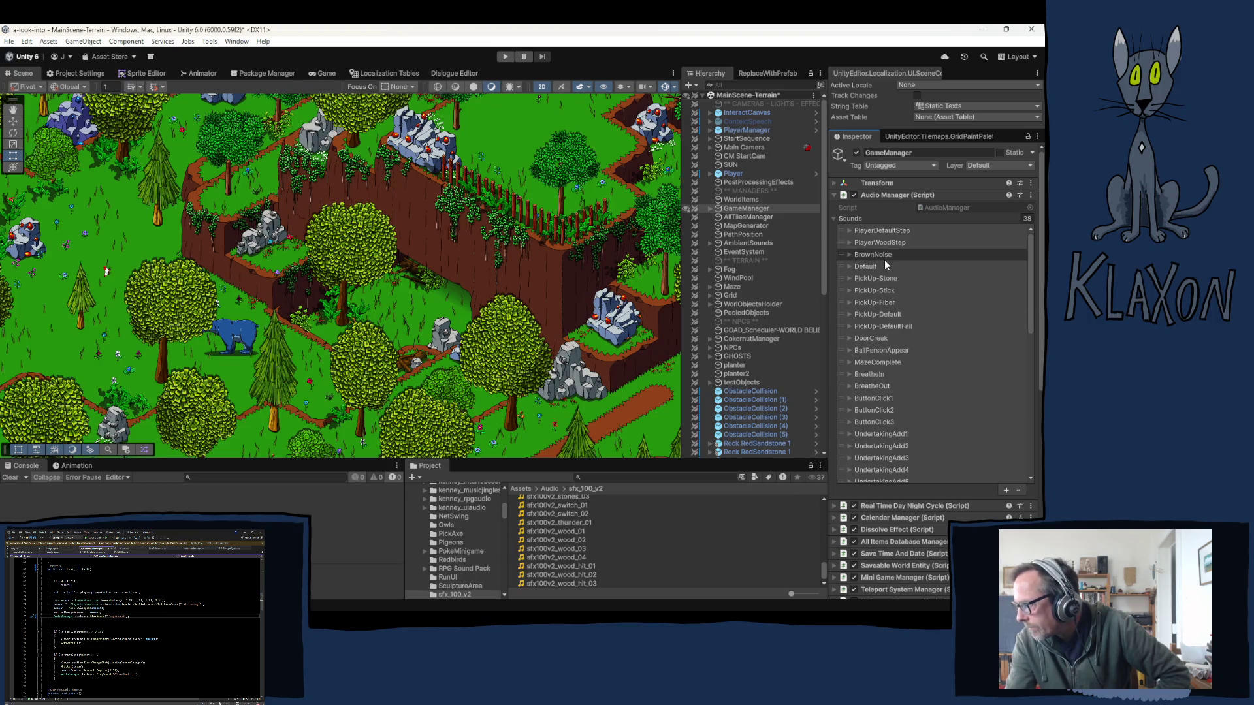
{"action": "left_click", "coordinate": [862, 231]}
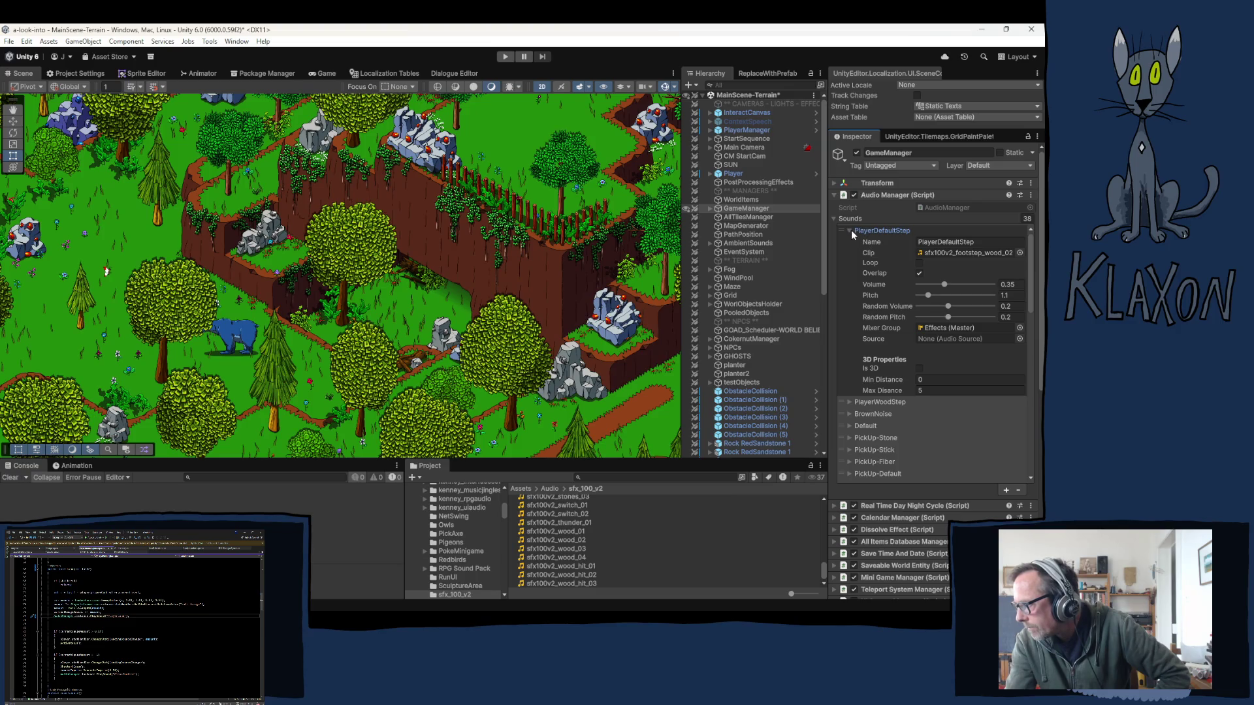
{"action": "left_click", "coordinate": [849, 229]}
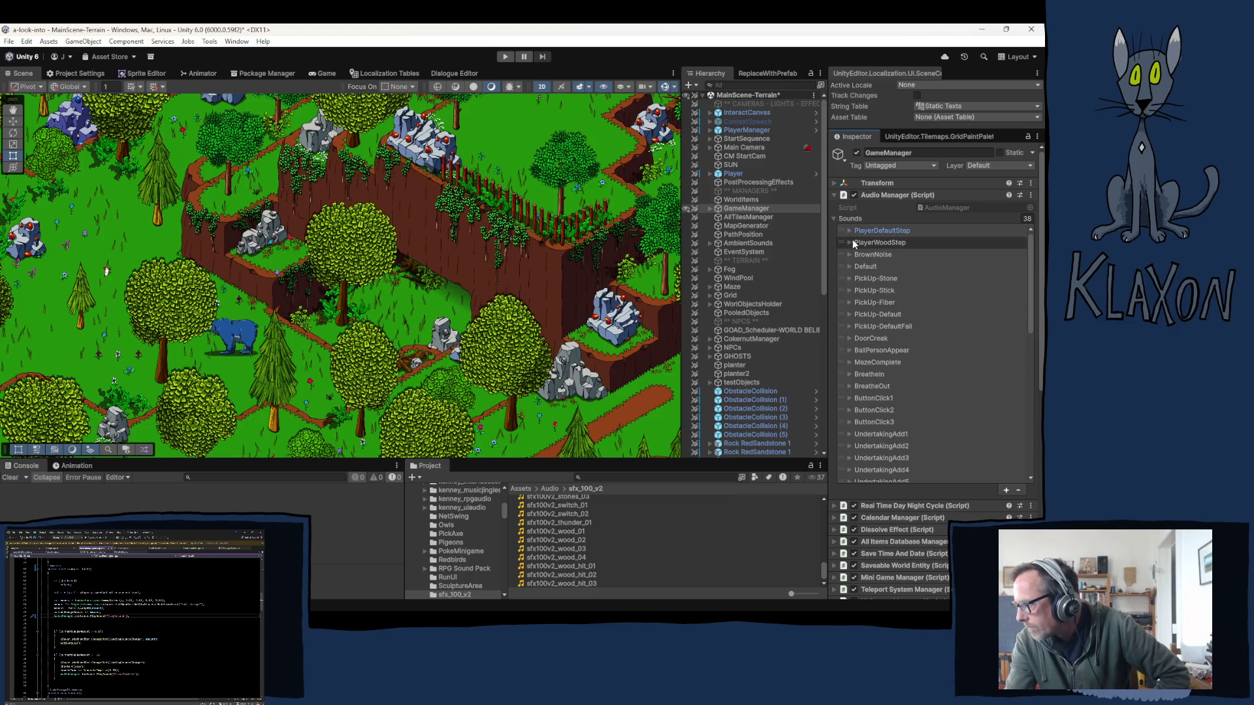
{"action": "left_click", "coordinate": [851, 242]}
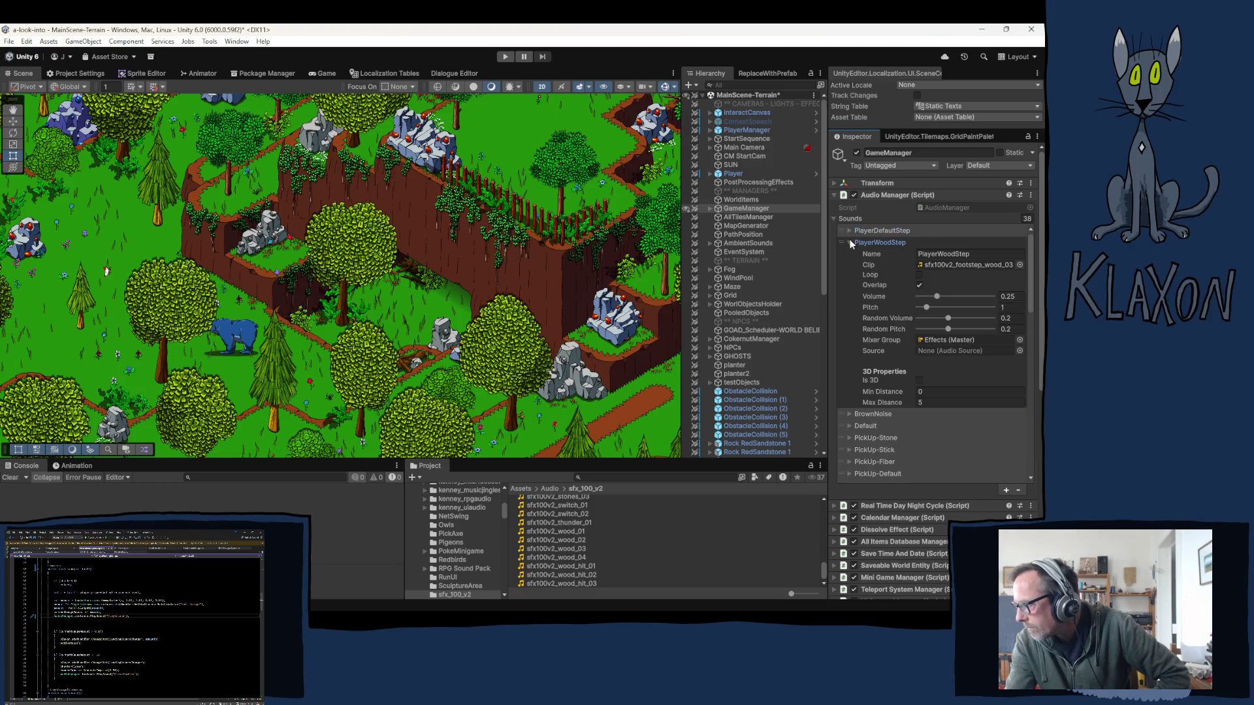
{"action": "left_click", "coordinate": [850, 243]}
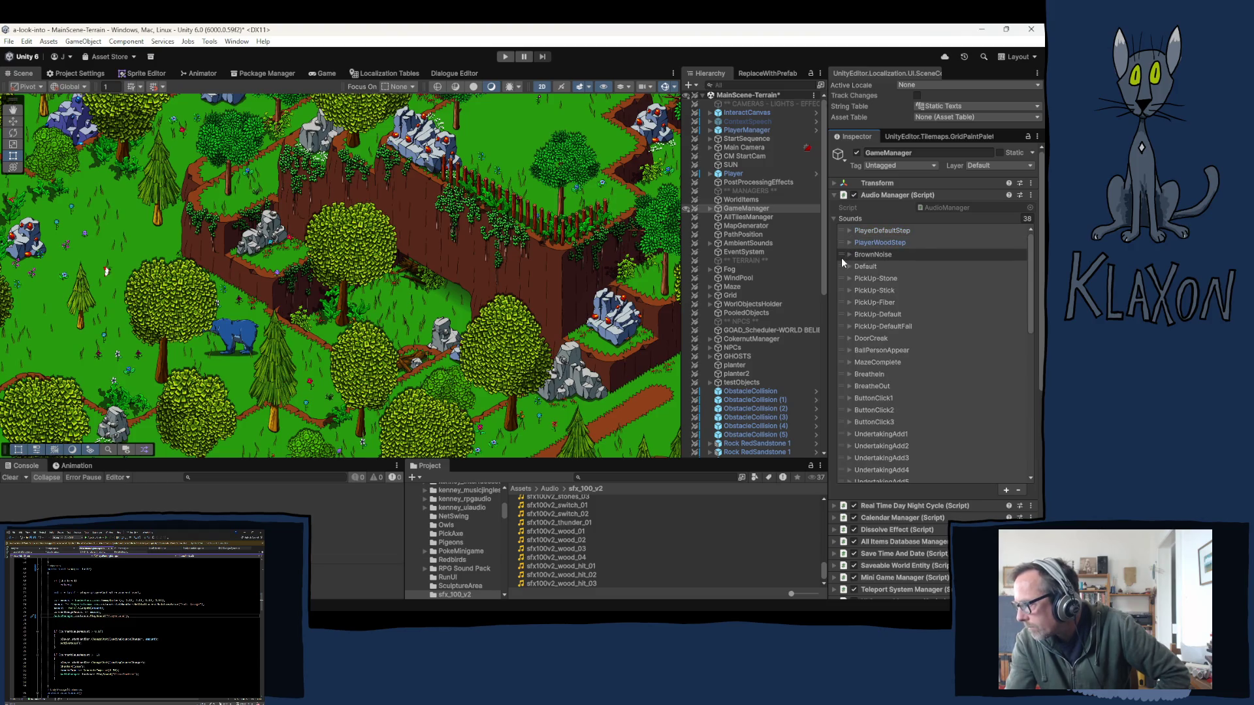
- Inspect the BrownNoise and Default sound settings, then enter Play mode
{"action": "left_click", "coordinate": [849, 254]}
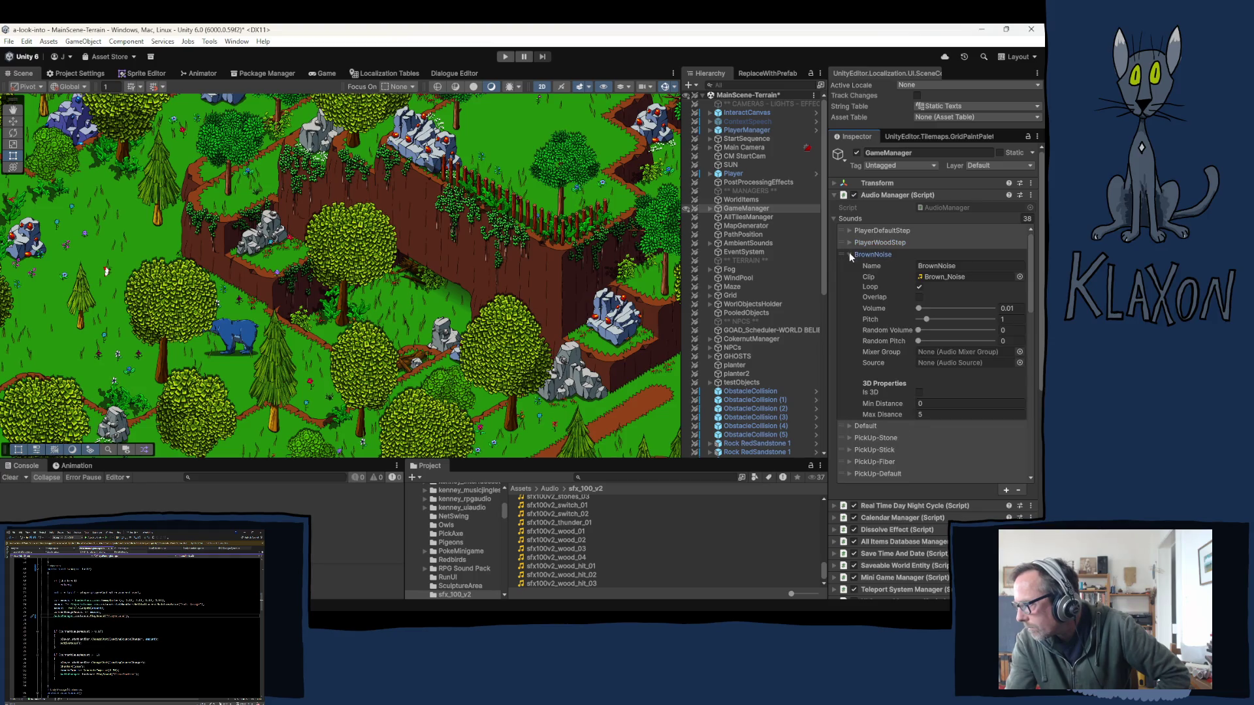
{"action": "left_click", "coordinate": [849, 254]}
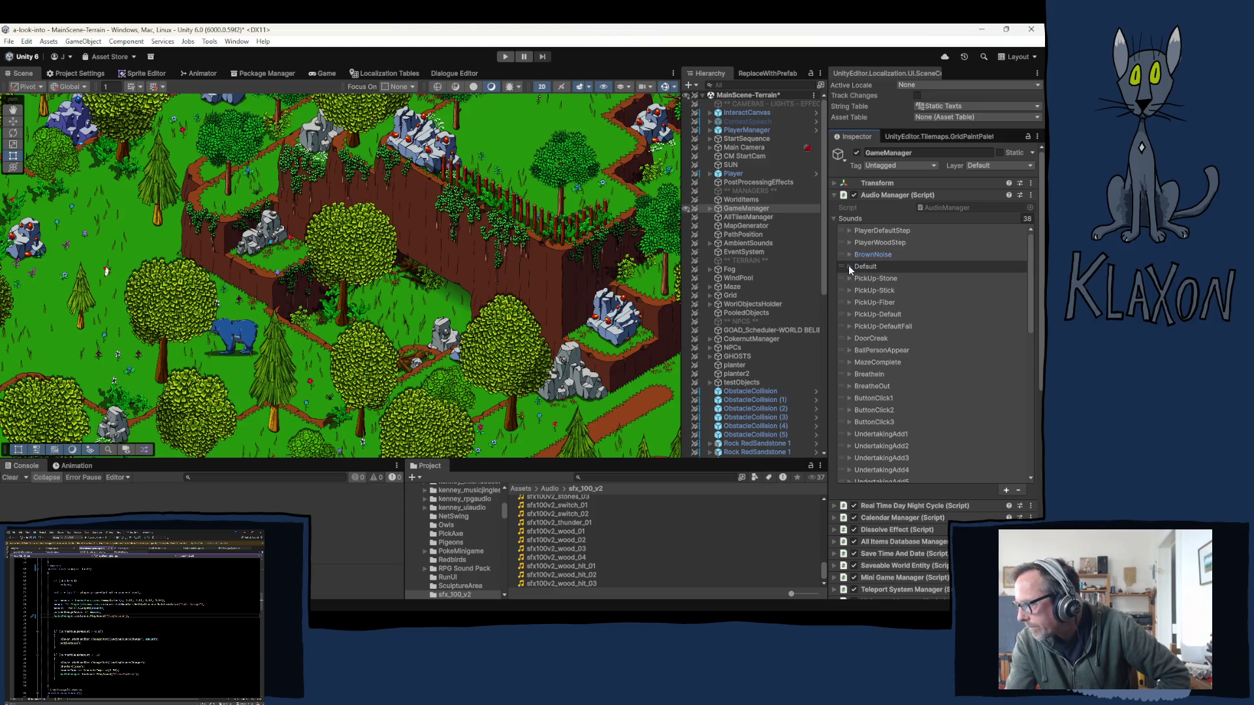
{"action": "left_click", "coordinate": [849, 266]}
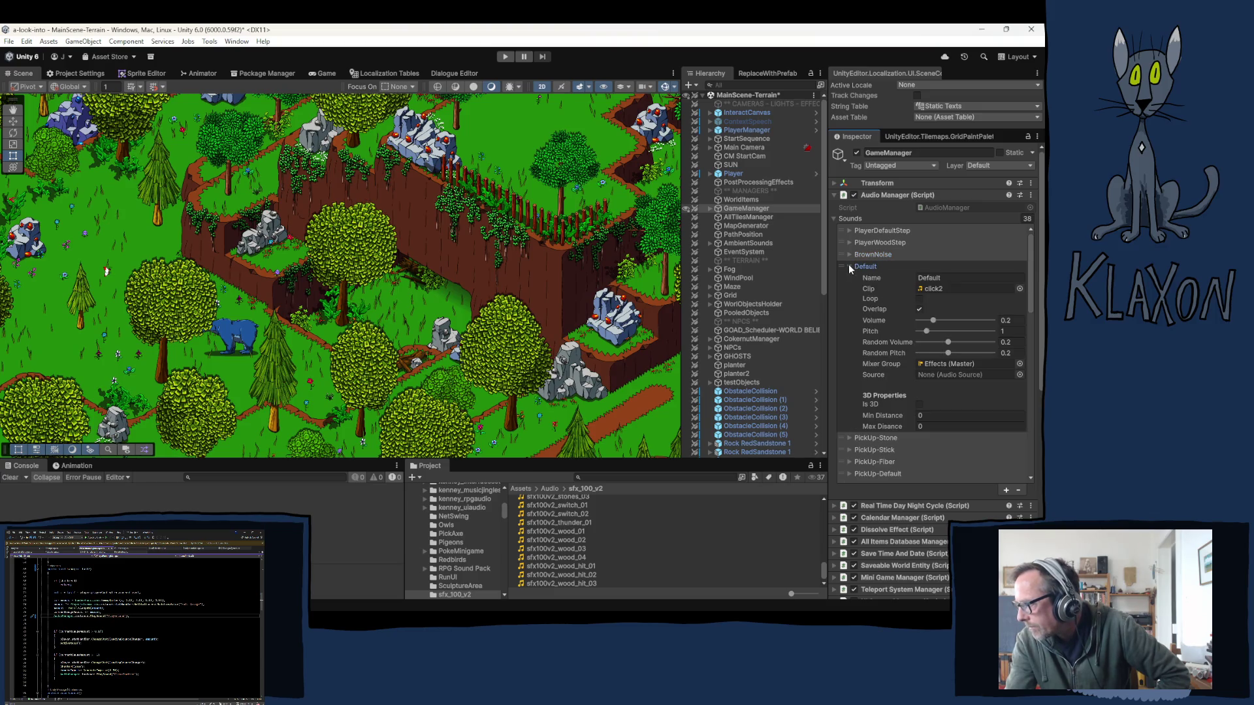
{"action": "left_click", "coordinate": [849, 267]}
{"action": "scroll", "coordinate": [903, 362], "scroll_direction": "down", "scroll_amount": 5}
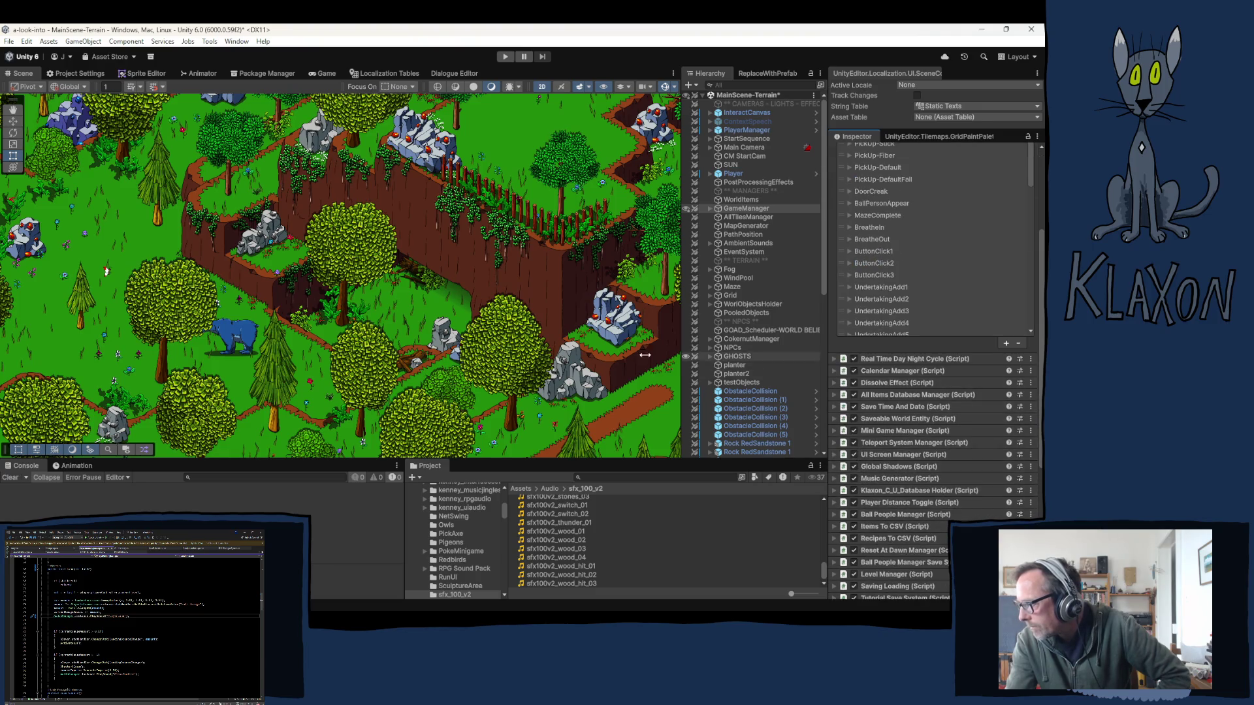
{"action": "left_click", "coordinate": [505, 57]}
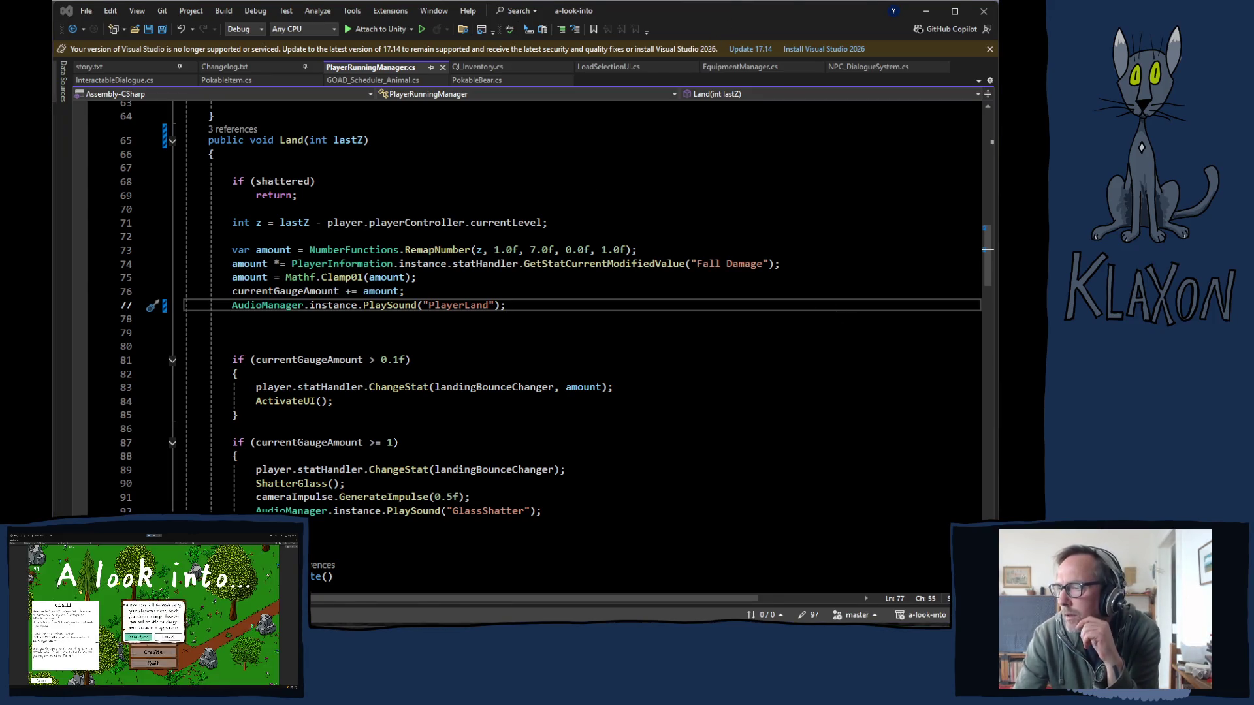
- Delete all saved games and return to the game's main menu
{"action": "left_click", "coordinate": [517, 359]}
{"action": "left_click", "coordinate": [574, 423]}
{"action": "left_click", "coordinate": [522, 397]}
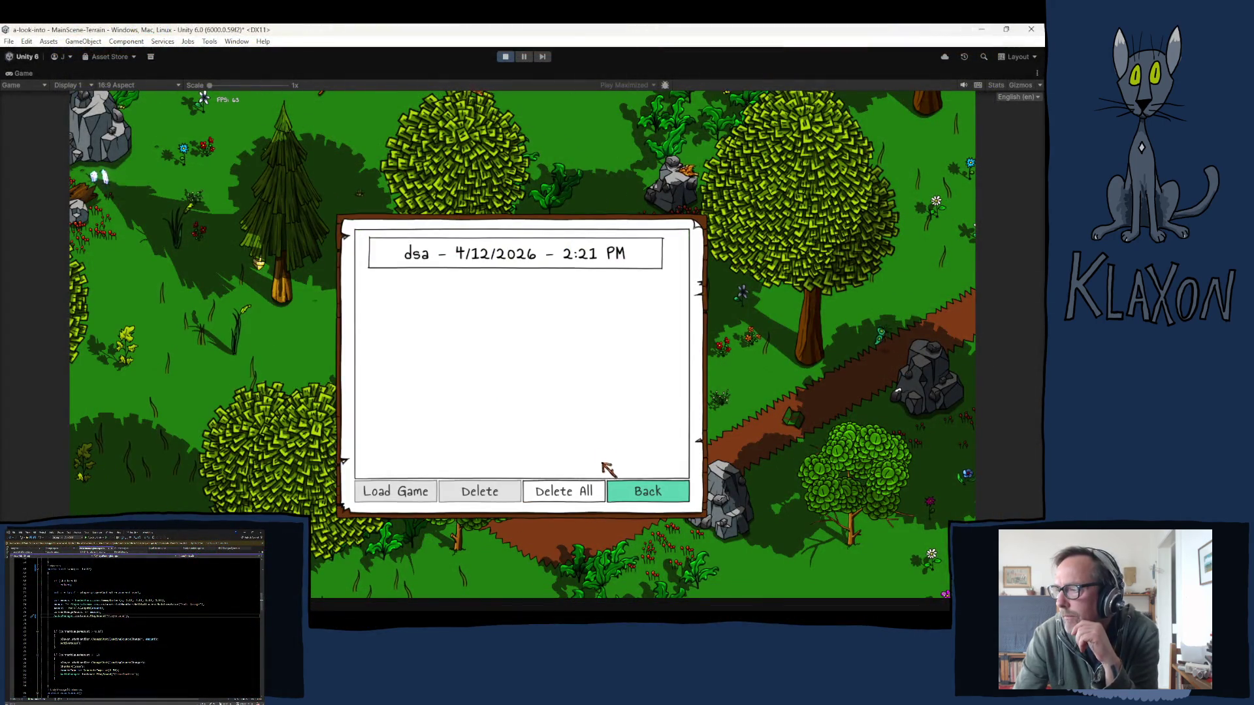
{"action": "left_click", "coordinate": [558, 490]}
{"action": "left_click", "coordinate": [484, 374]}
{"action": "left_click", "coordinate": [632, 493]}
- Start a new game and accept the character to enter the world
{"action": "left_click", "coordinate": [518, 359]}
{"action": "left_click", "coordinate": [481, 422]}
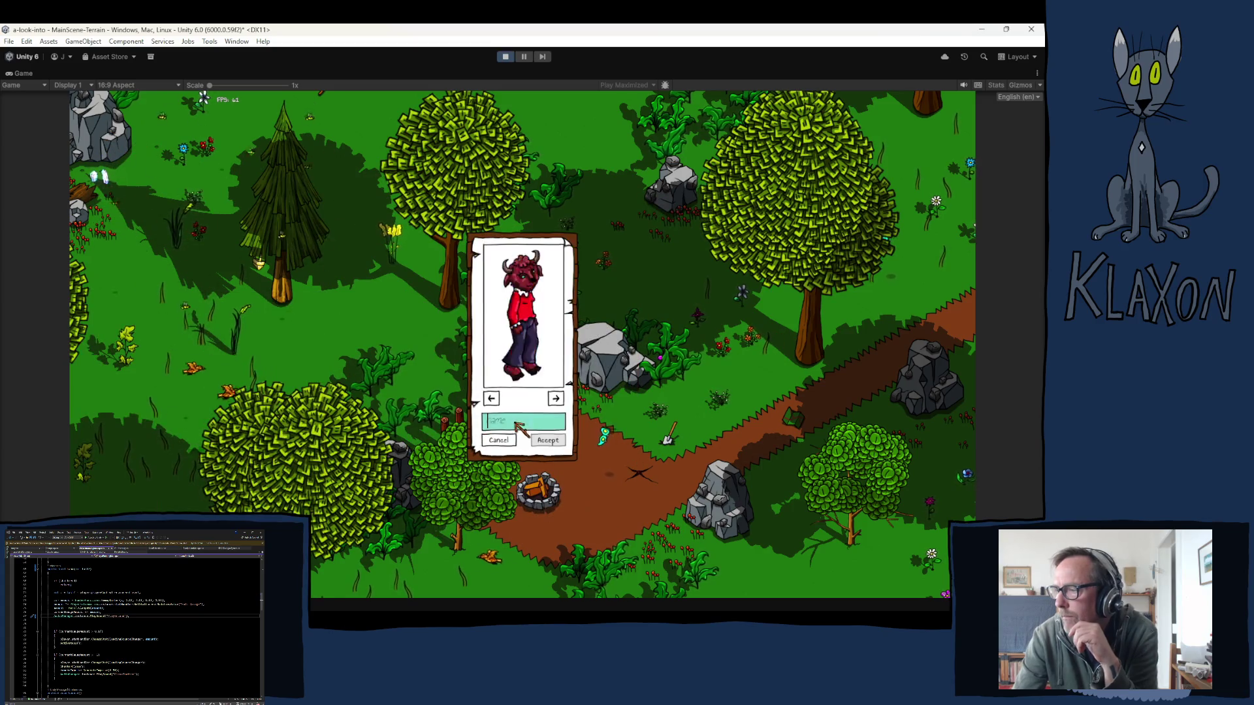
{"action": "left_click", "coordinate": [548, 440]}
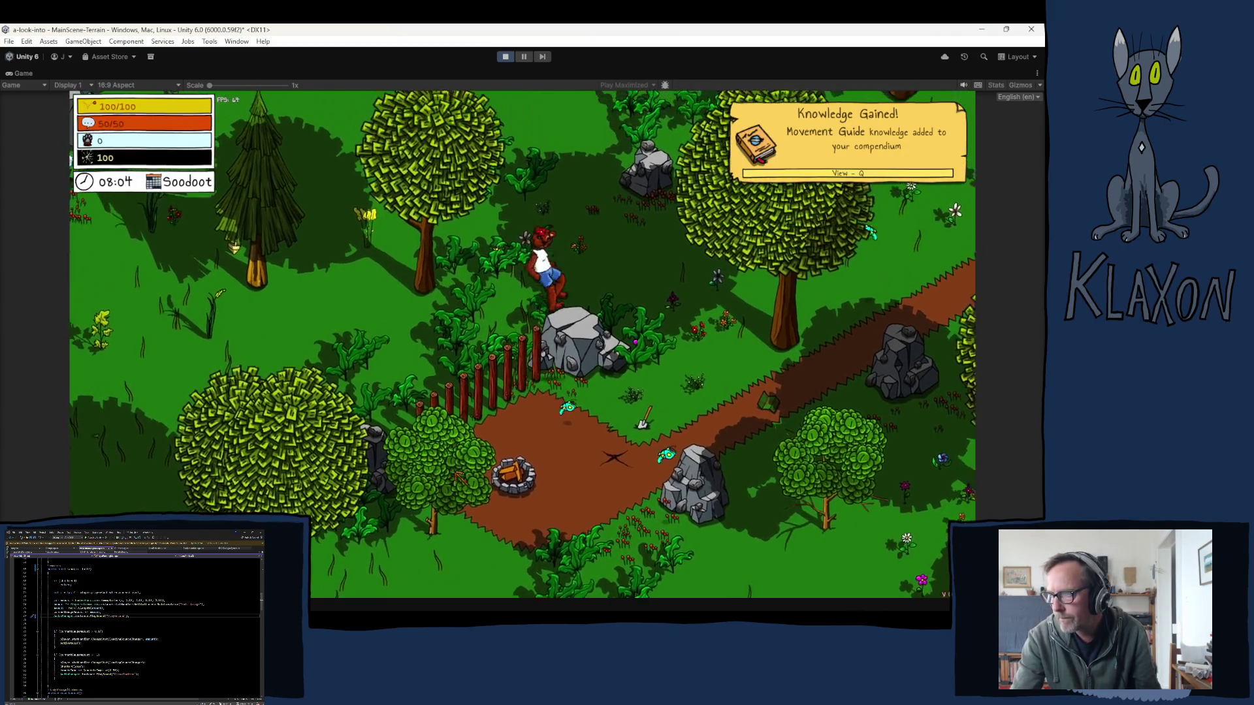
- Walk the character through the forest past the cabin, then stop Play mode
{"action": "key", "text": "w"}
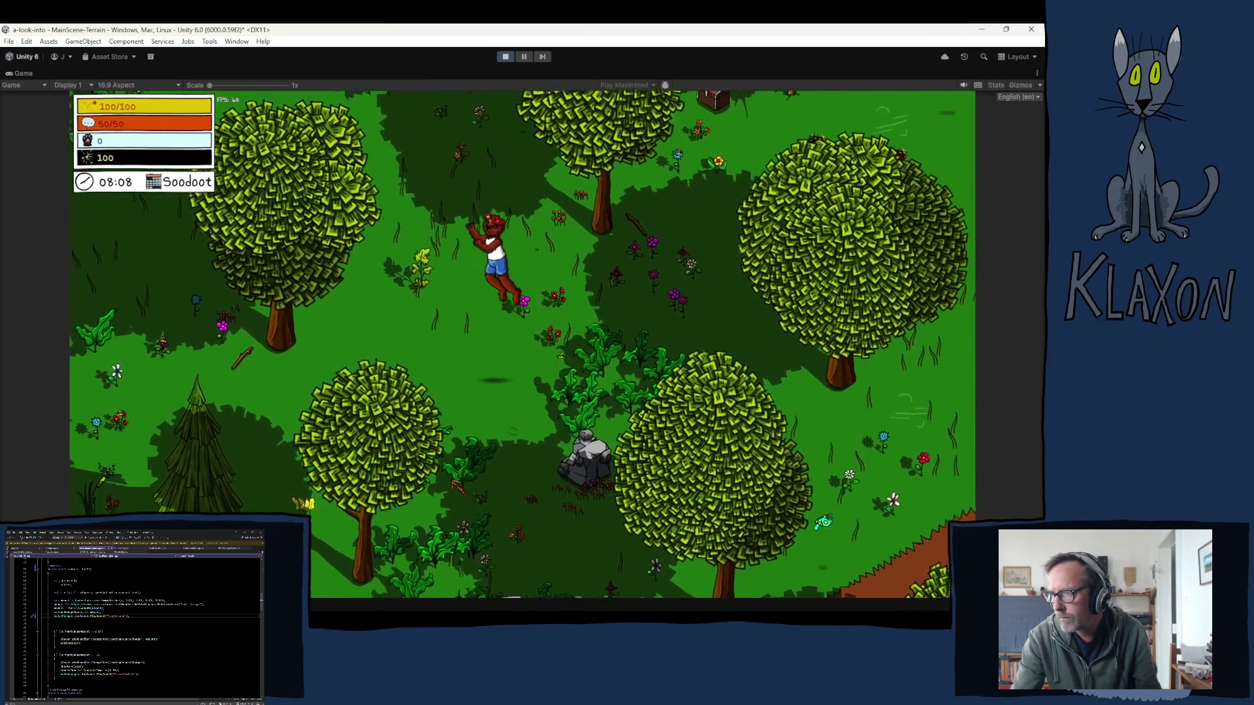
{"action": "key", "text": "w"}
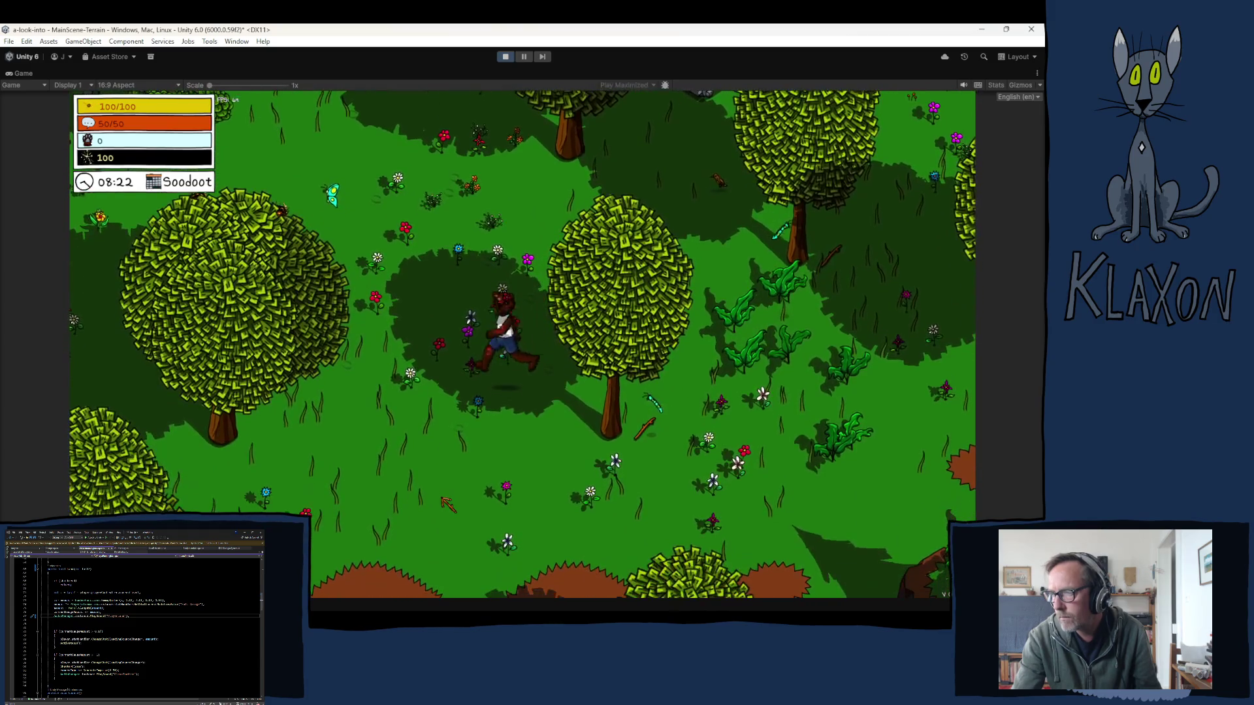
{"action": "key", "text": "s"}
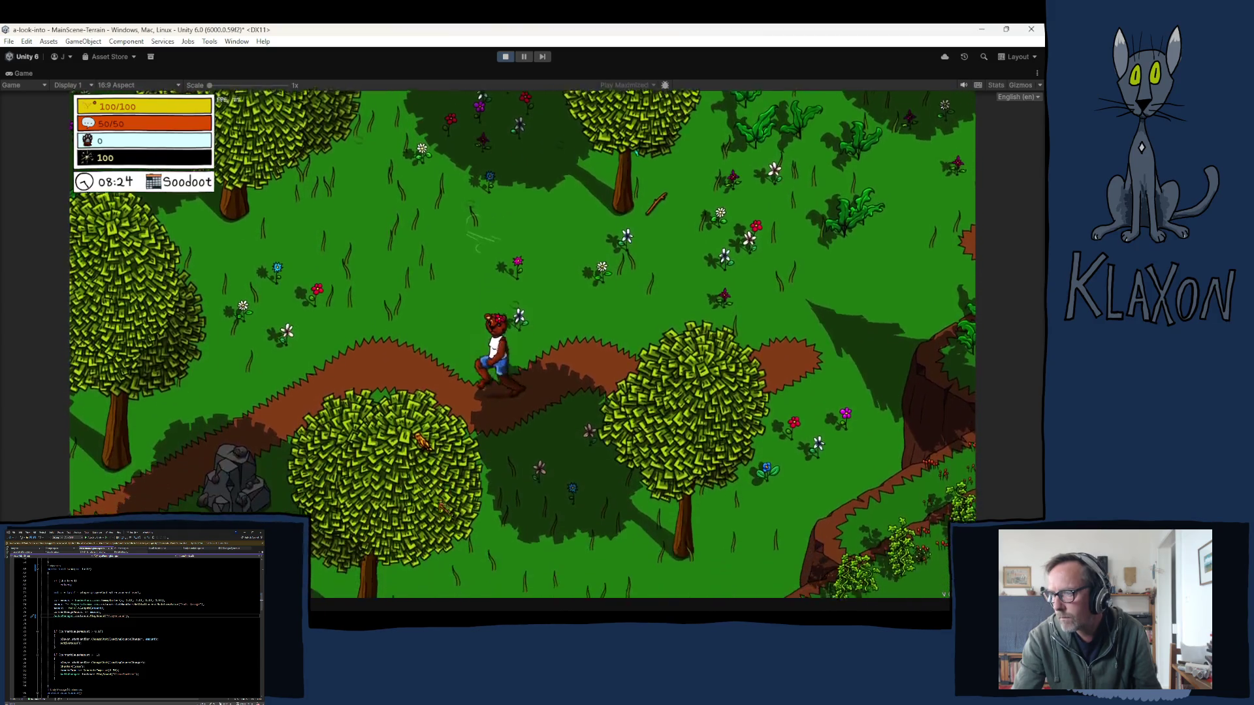
{"action": "key", "text": "w"}
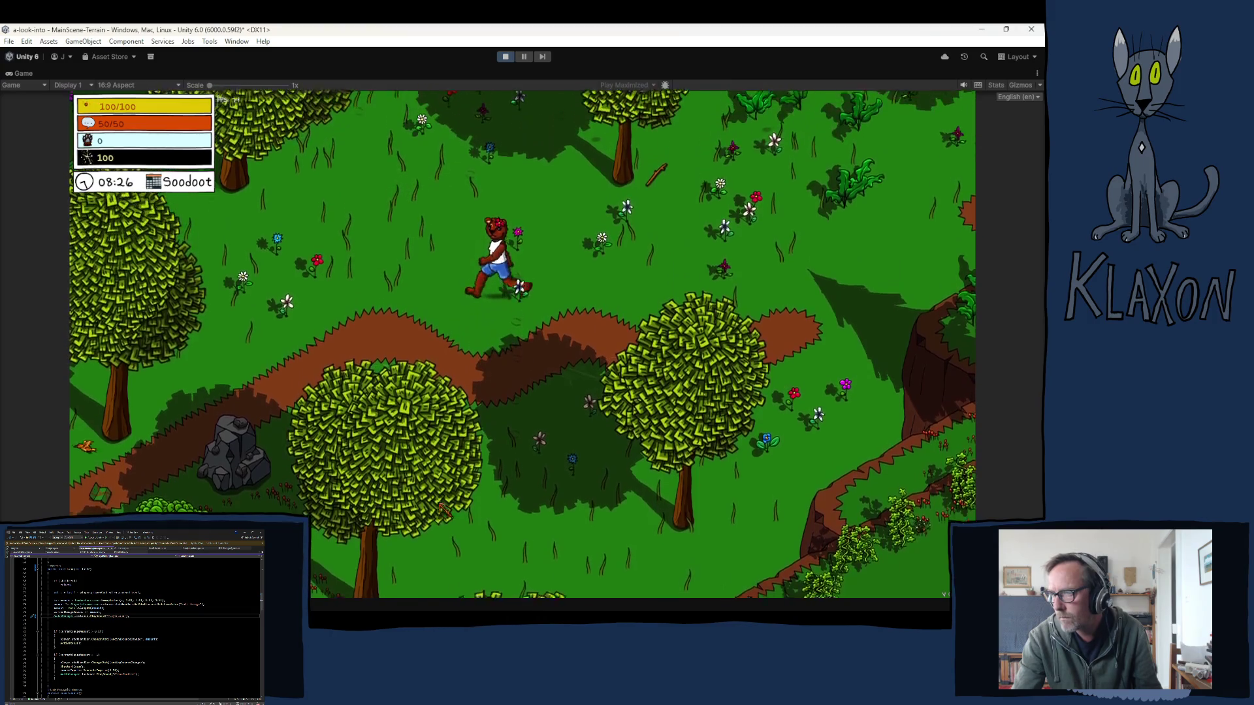
{"action": "key", "text": "w"}
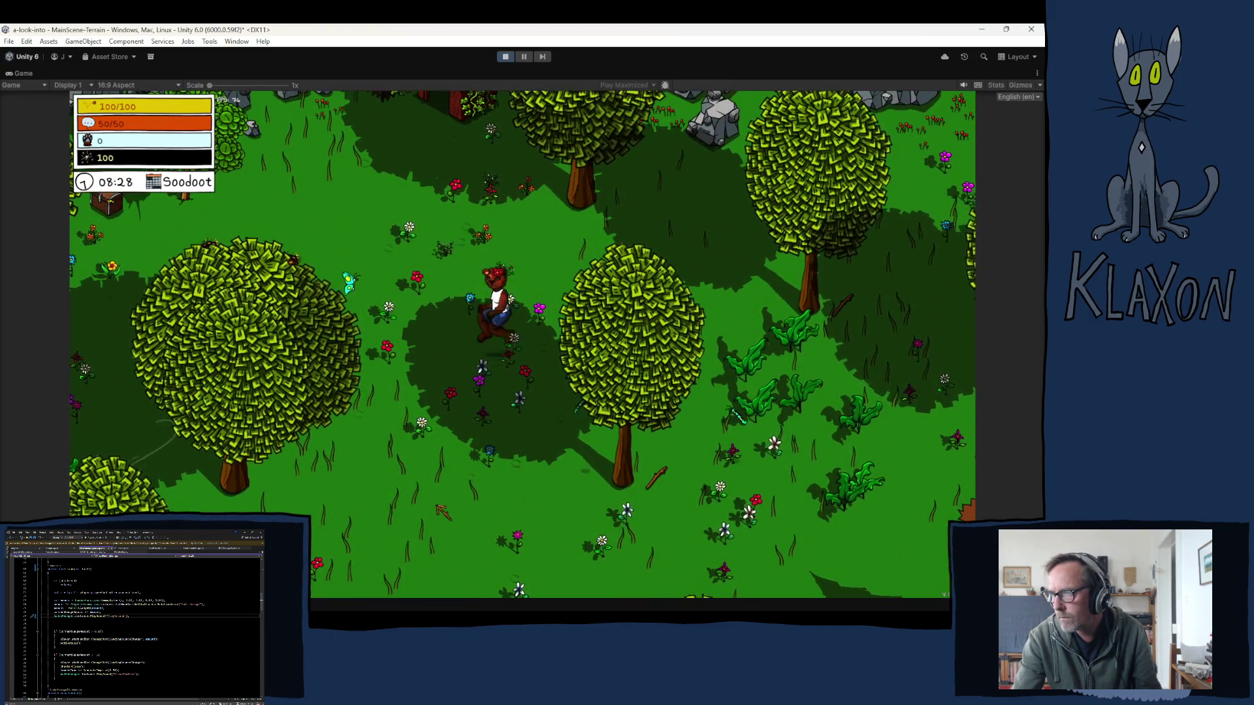
{"action": "key", "text": "w"}
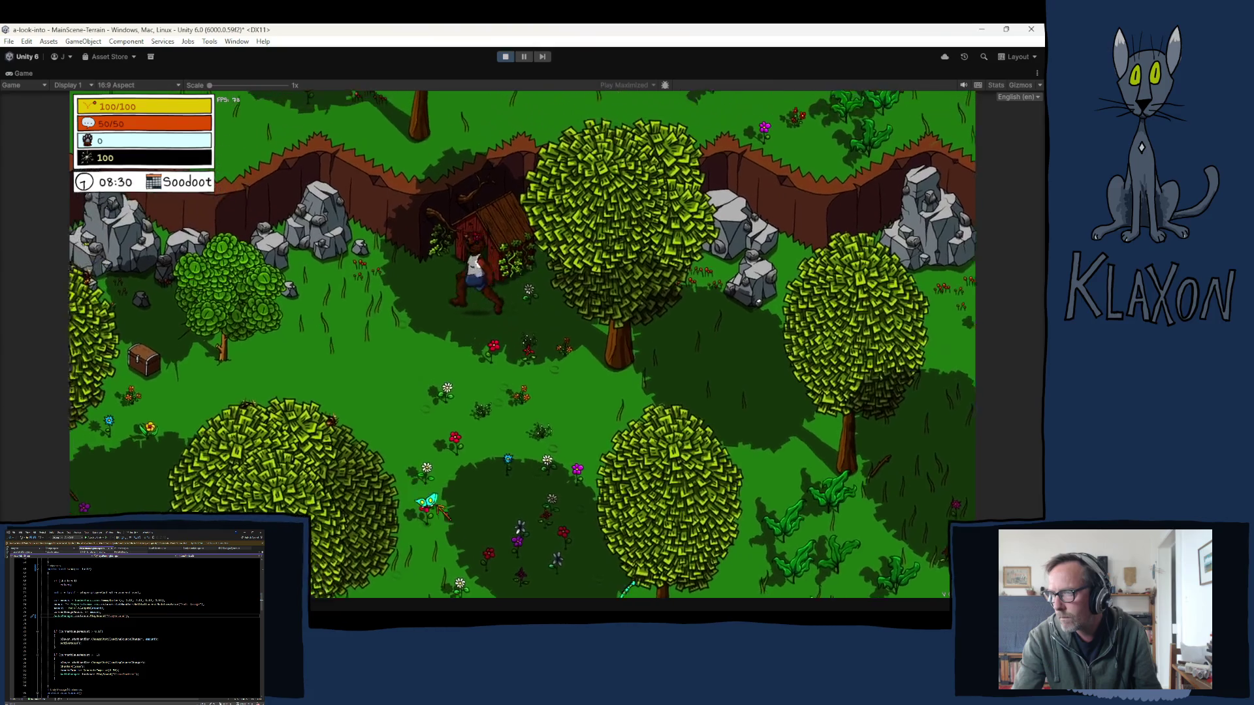
{"action": "key", "text": "a"}
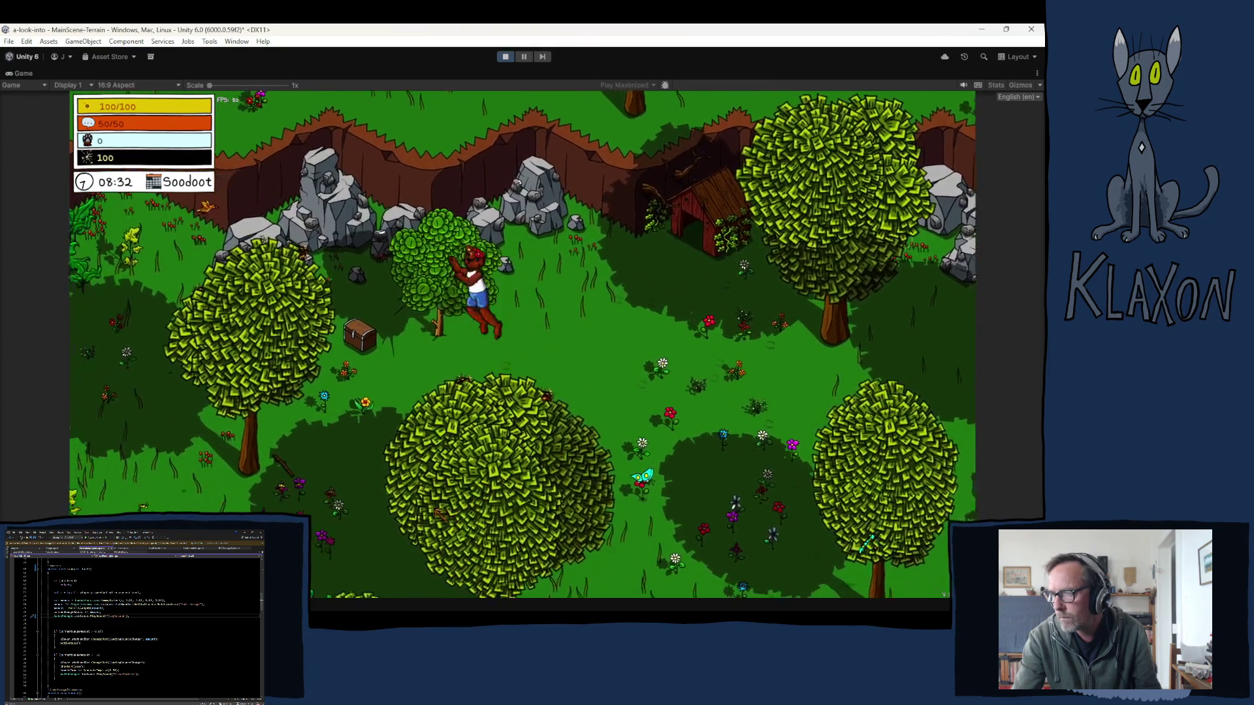
{"action": "key", "text": "s"}
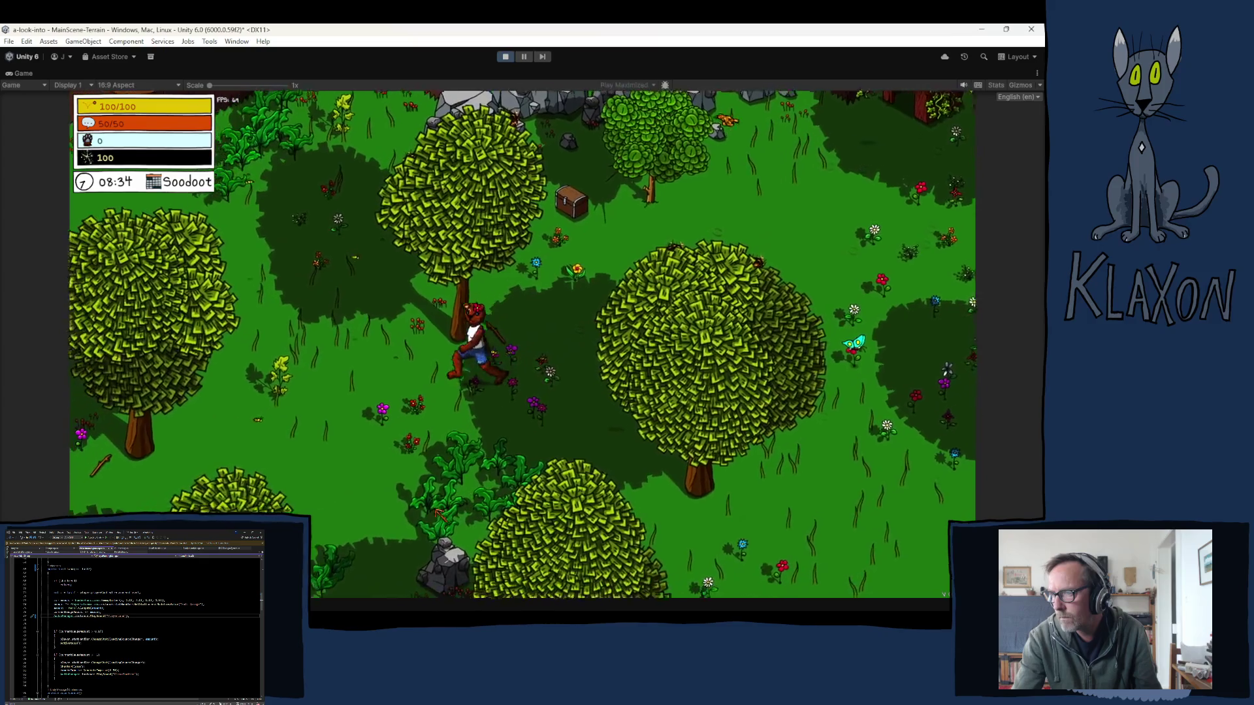
{"action": "key", "text": "s"}
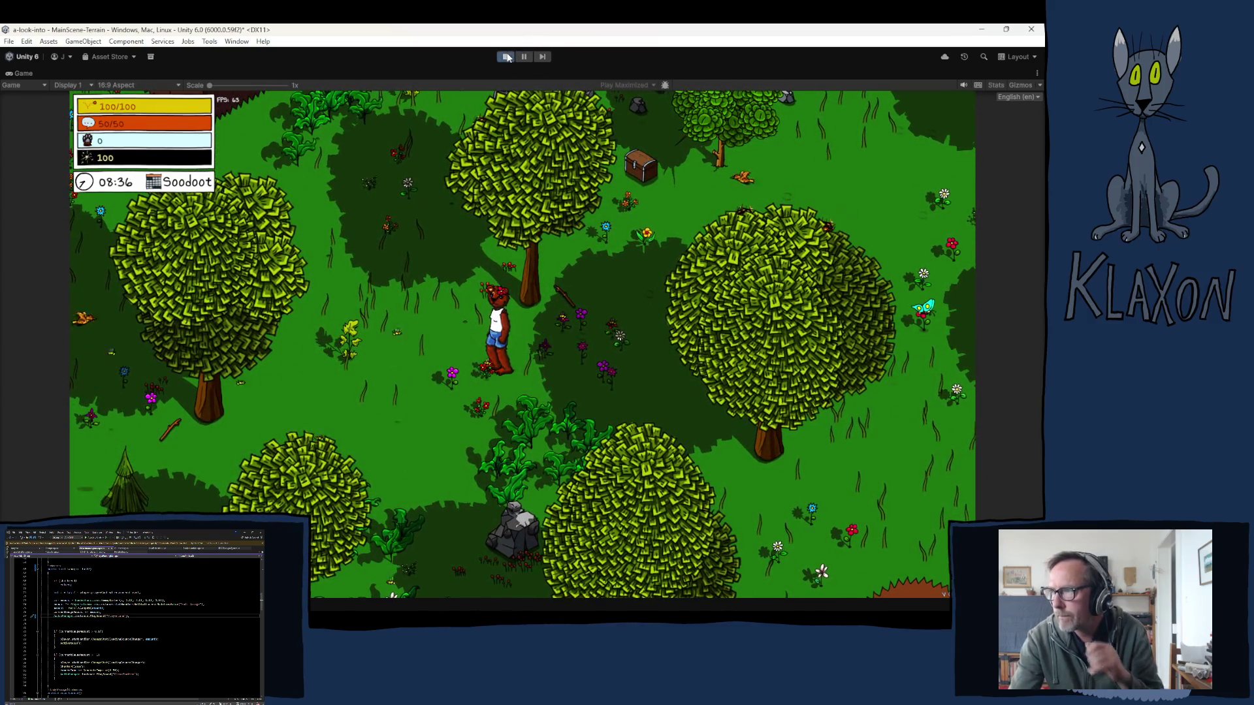
{"action": "left_click", "coordinate": [507, 57]}
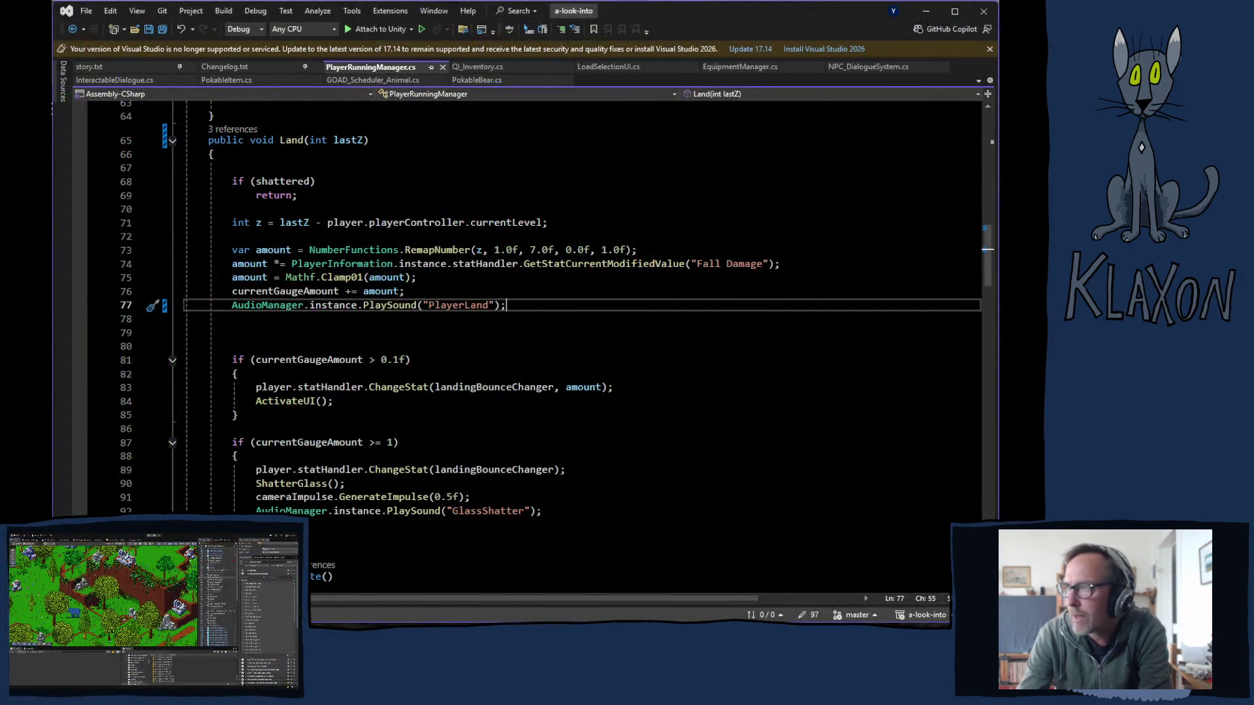
- Set PlayerLand's volume to 0.05 in the Audio Manager and save the scene
{"action": "left_click", "coordinate": [418, 38]}
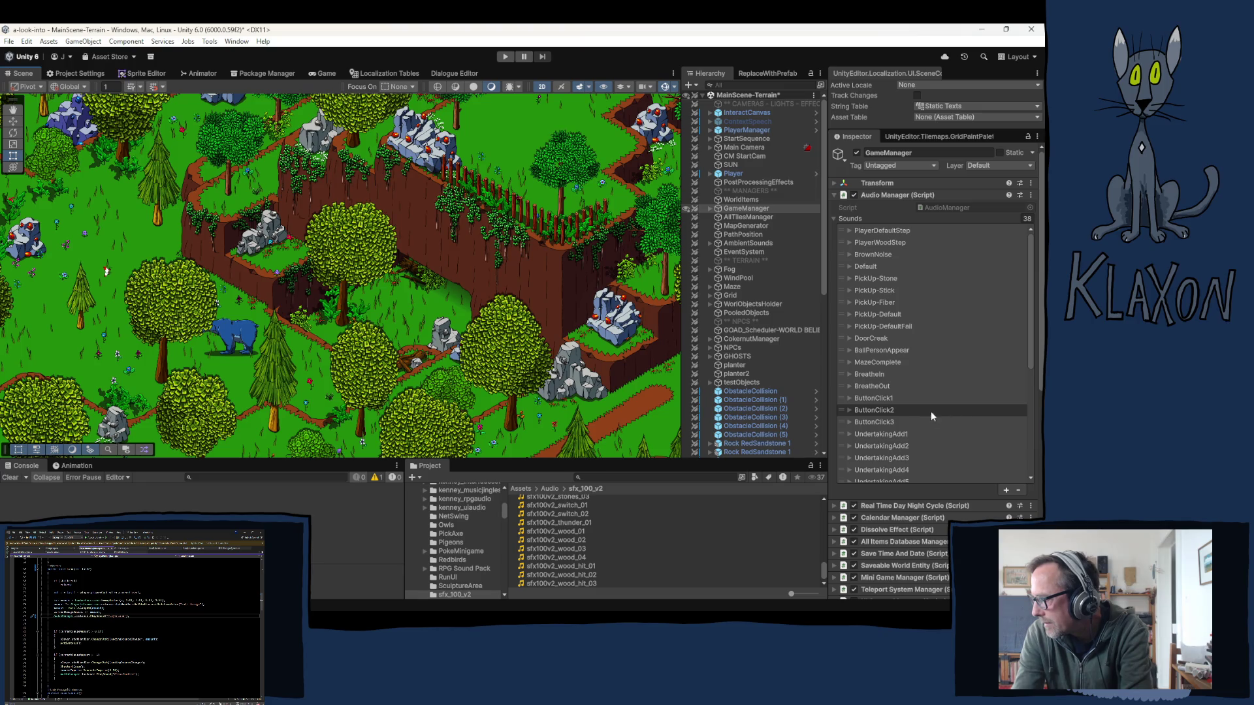
{"action": "scroll", "coordinate": [907, 394], "scroll_direction": "down", "scroll_amount": 3}
{"action": "scroll", "coordinate": [907, 394], "scroll_direction": "down", "scroll_amount": 5}
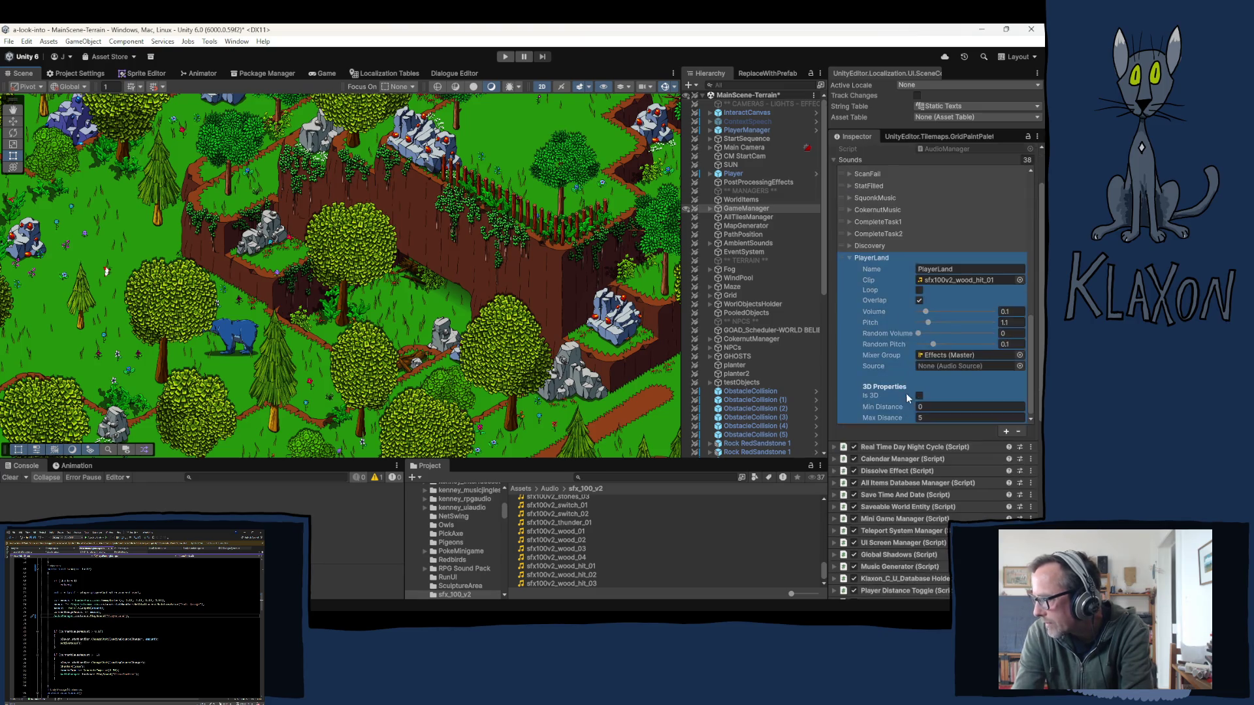
{"action": "left_click", "coordinate": [1001, 314]}
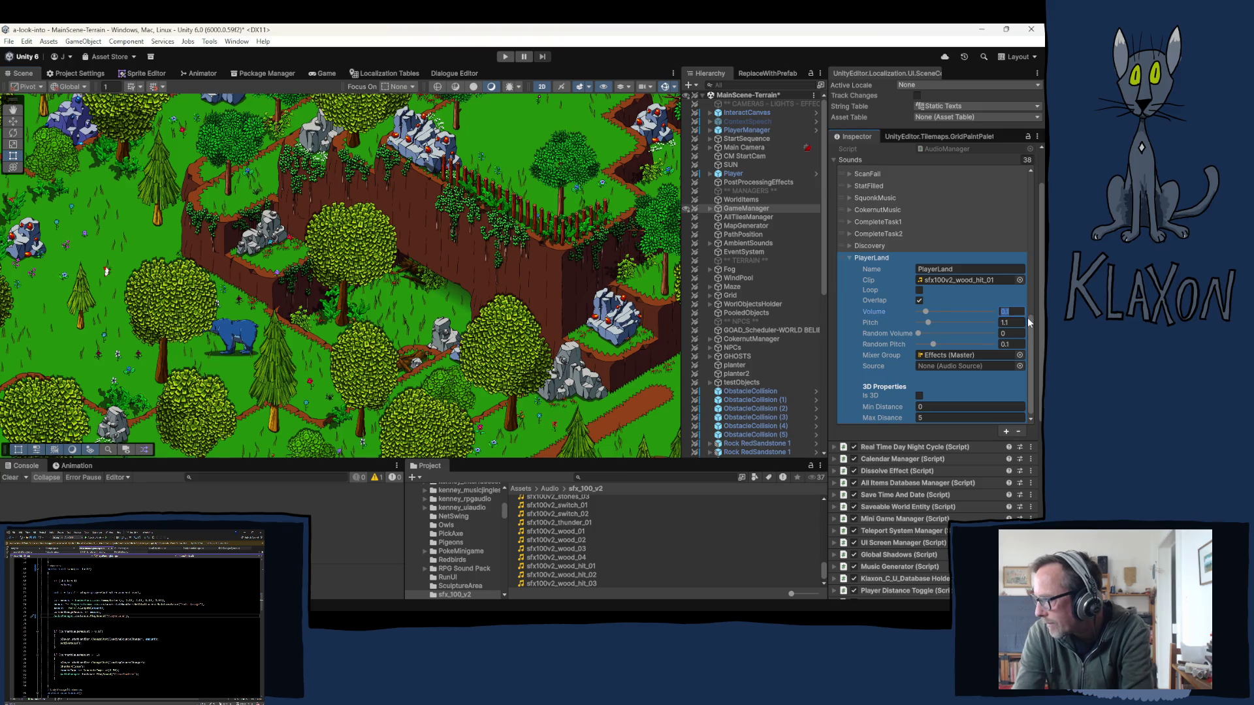
{"action": "type", "text": ".0"}
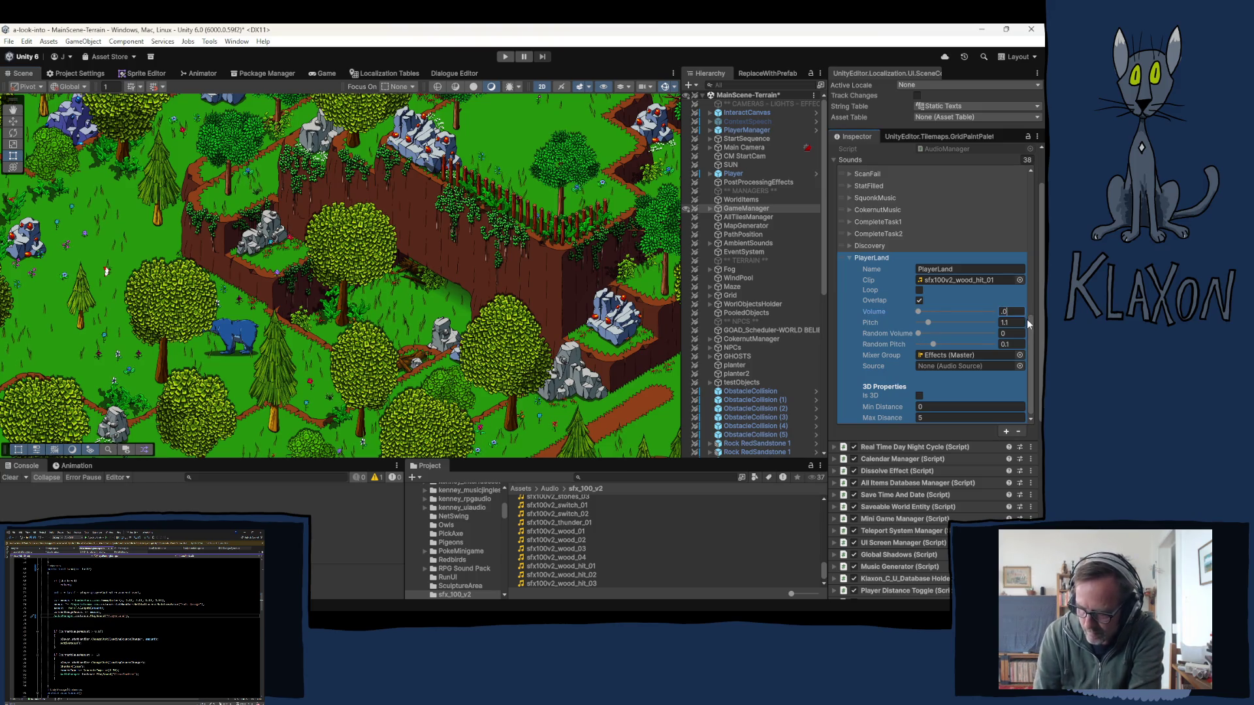
{"action": "type", "text": "5"}
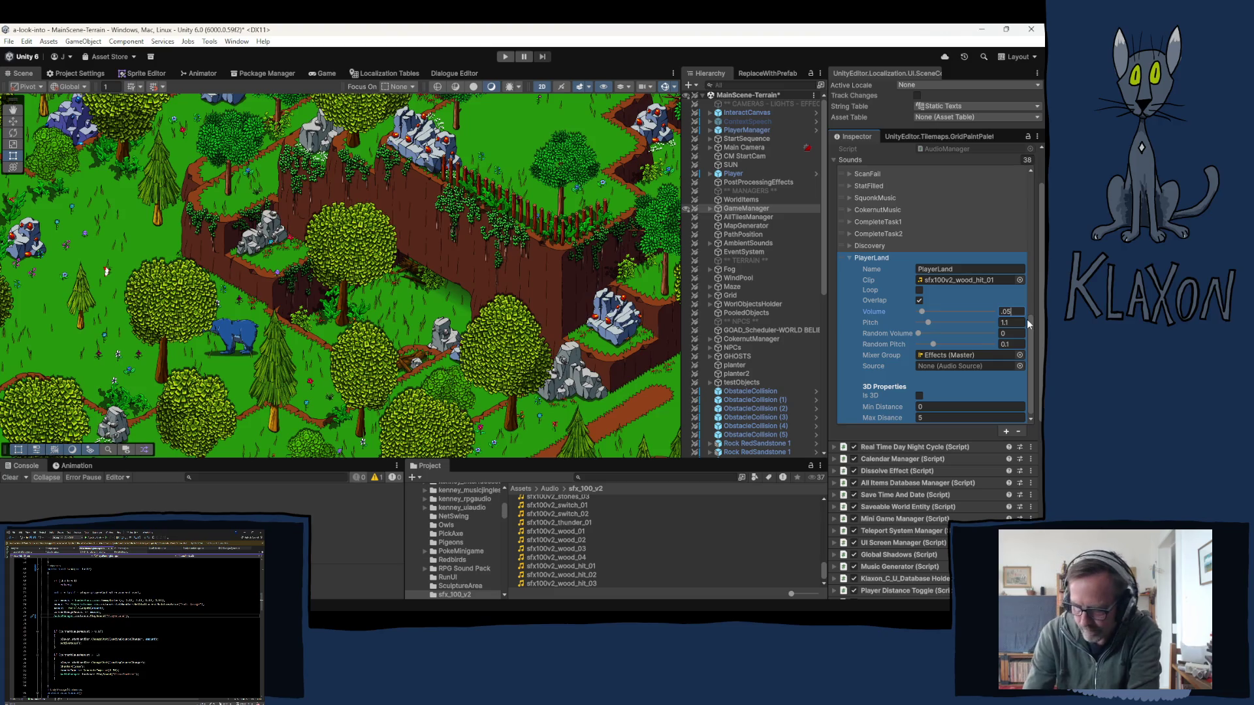
{"action": "key", "text": "Return"}
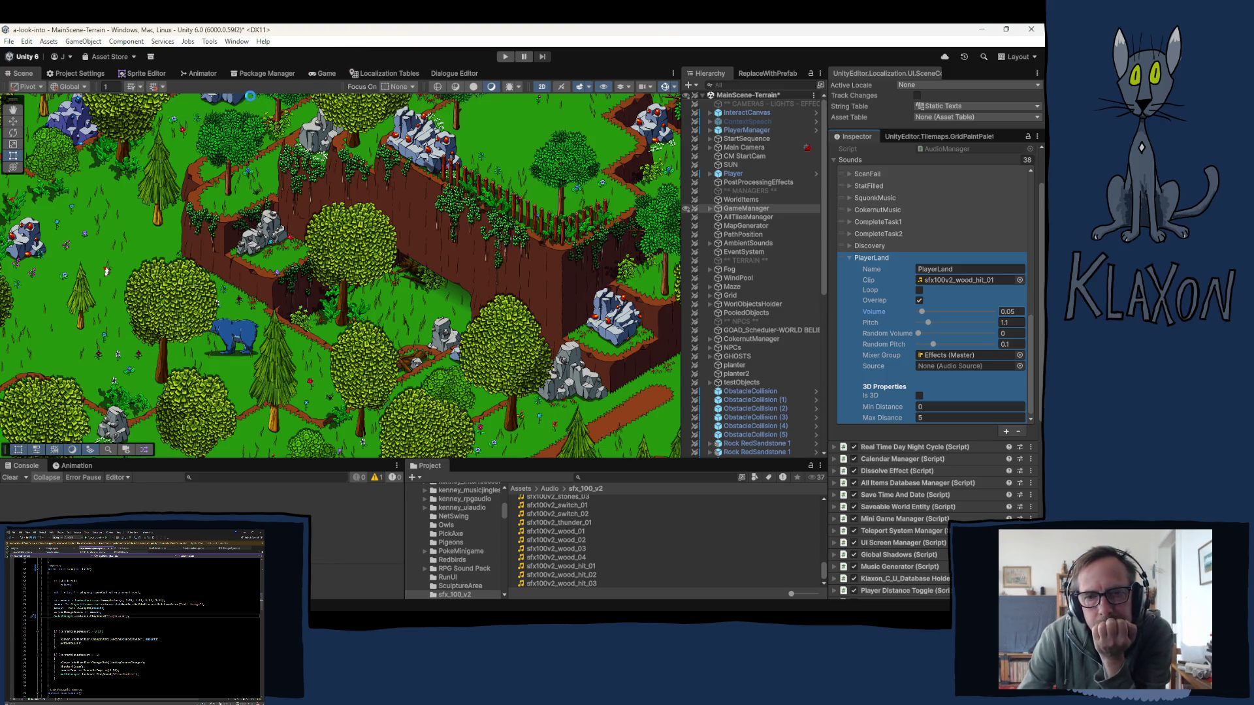
{"action": "key", "text": "ctrl+s"}
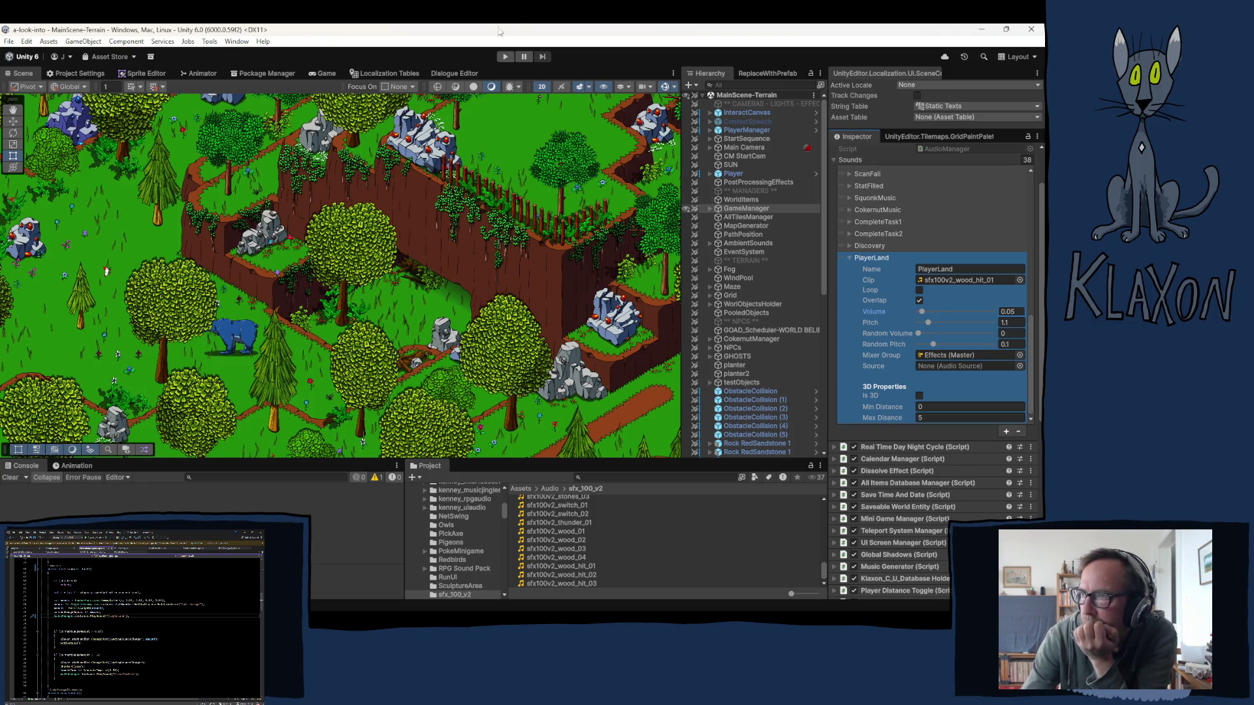
- Collapse PlayerLand and select Animal_Characters under Player > CorrectionZ > SlopeZ
{"action": "left_click", "coordinate": [850, 257]}
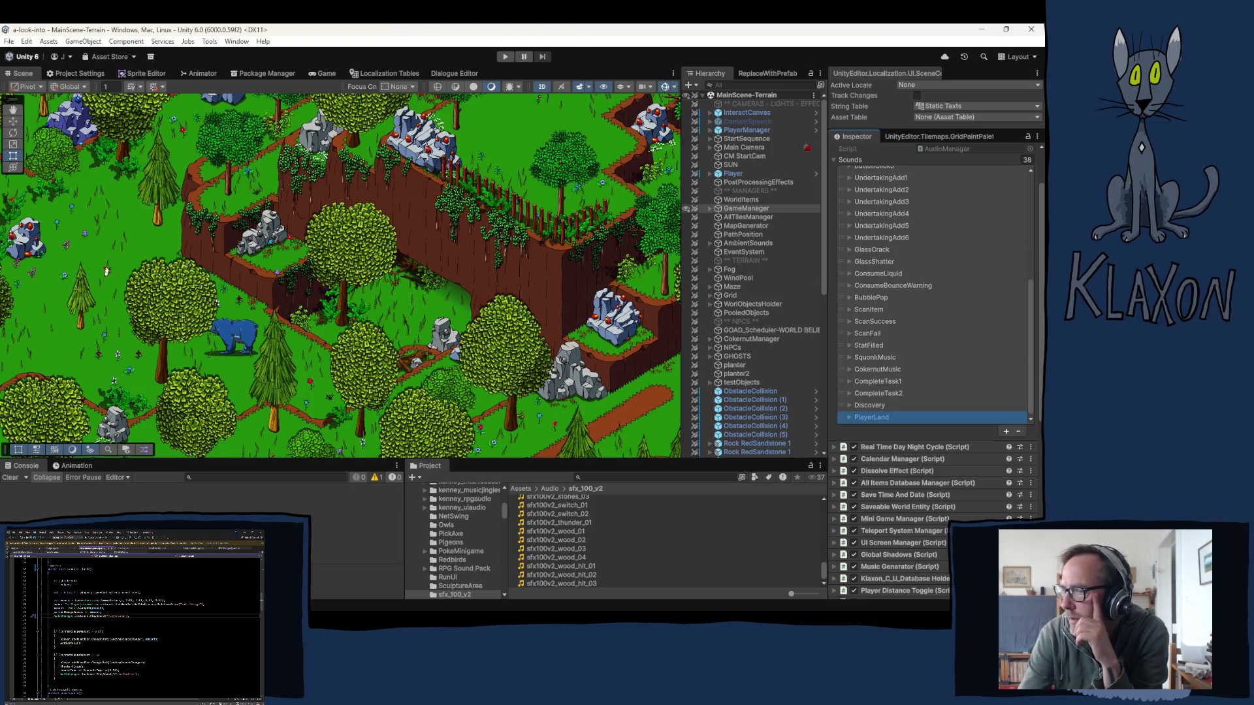
{"action": "left_click", "coordinate": [714, 175]}
{"action": "left_click", "coordinate": [711, 174]}
{"action": "left_click", "coordinate": [725, 182]}
{"action": "left_click", "coordinate": [734, 190]}
{"action": "left_click", "coordinate": [744, 199]}
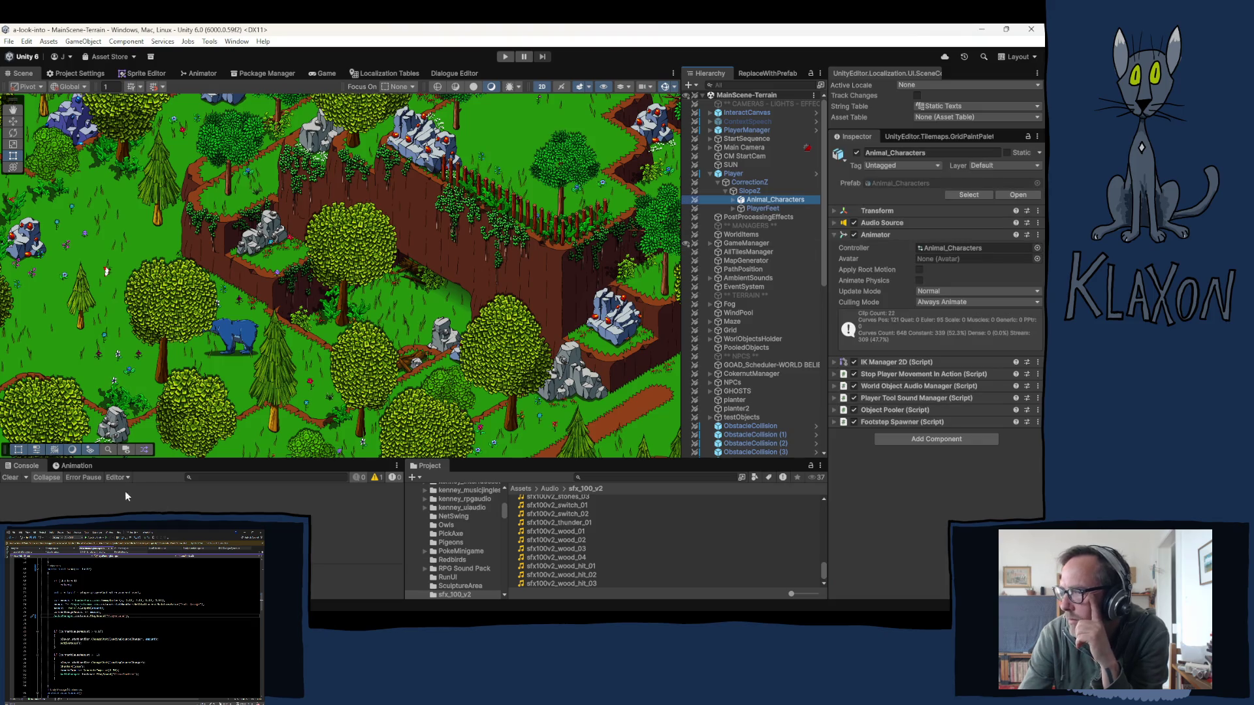
- Load the Walk clip in the Animation window and frame the bear in the scene
{"action": "left_click", "coordinate": [74, 465]}
{"action": "left_click", "coordinate": [18, 488]}
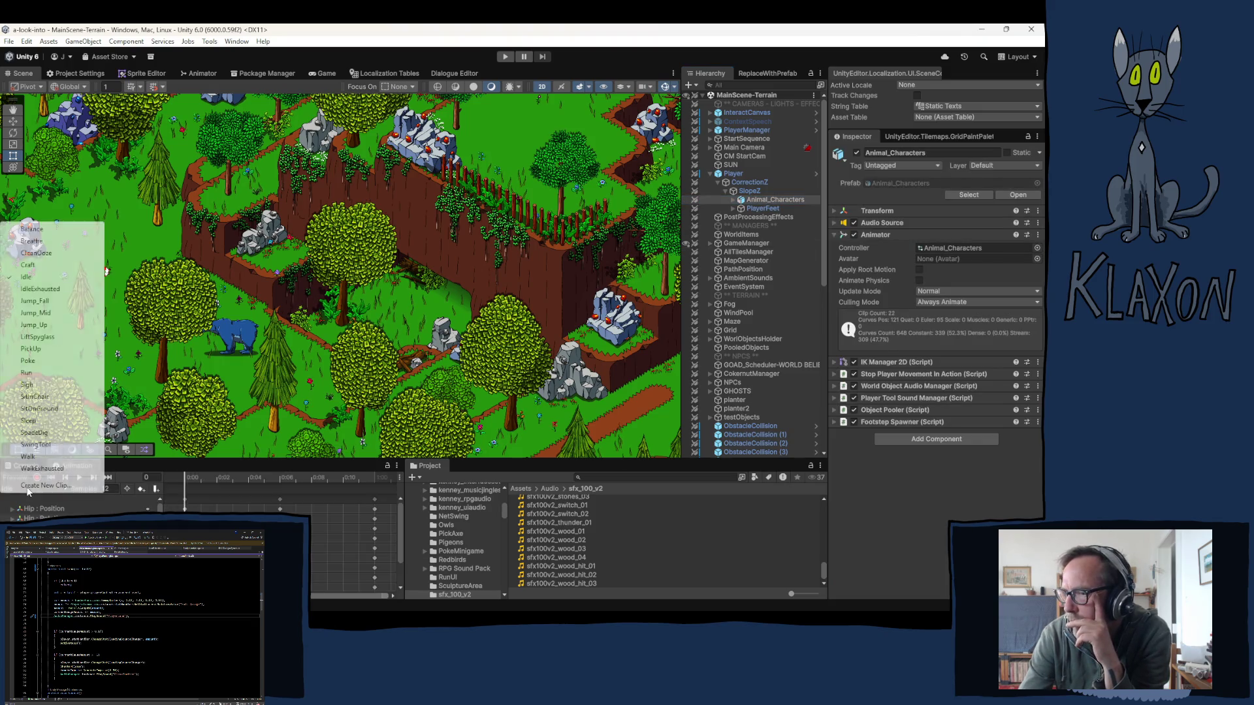
{"action": "left_click", "coordinate": [45, 457]}
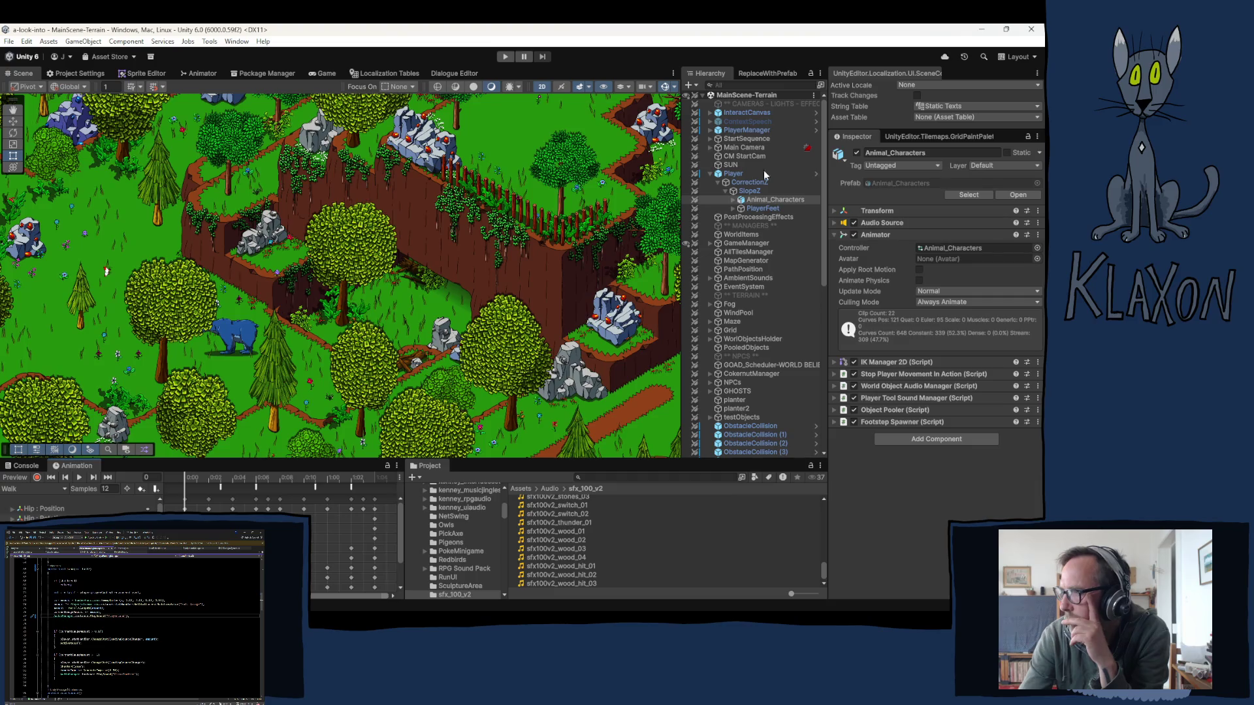
{"action": "double_click", "coordinate": [761, 199]}
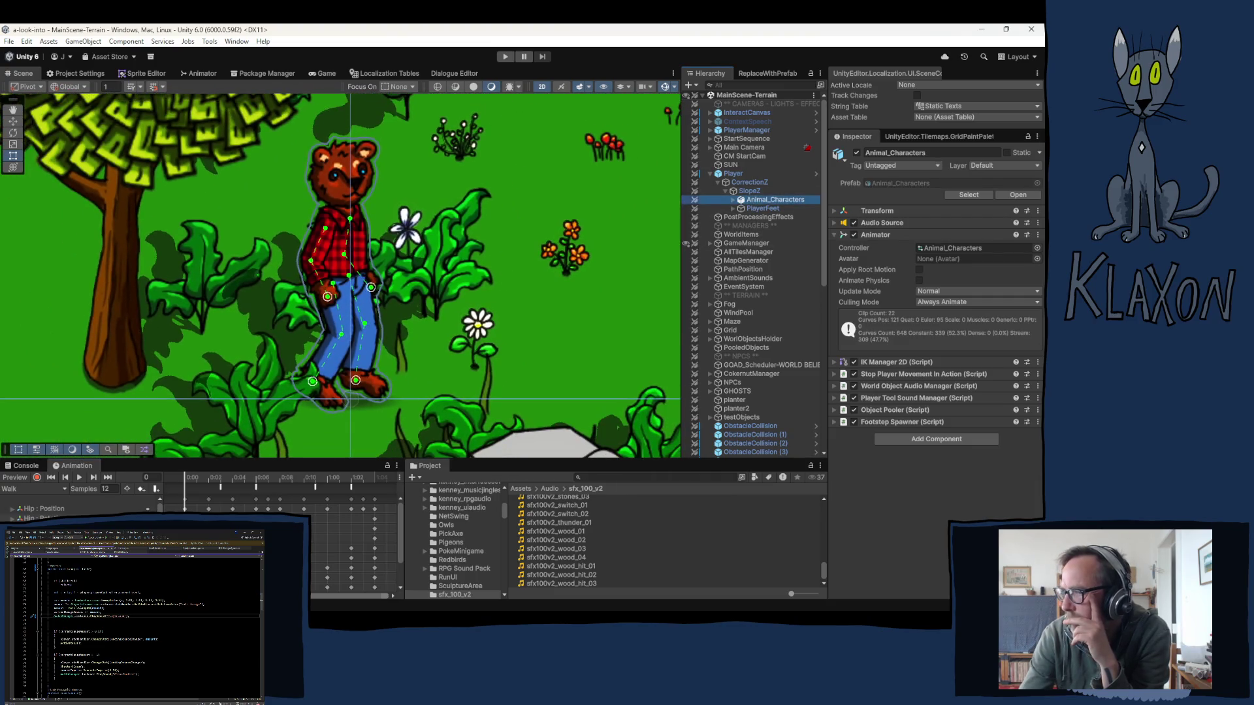
- Play the Walk preview, scrub it to frames 3–4, and select the footstep animation event
{"action": "left_click", "coordinate": [79, 477]}
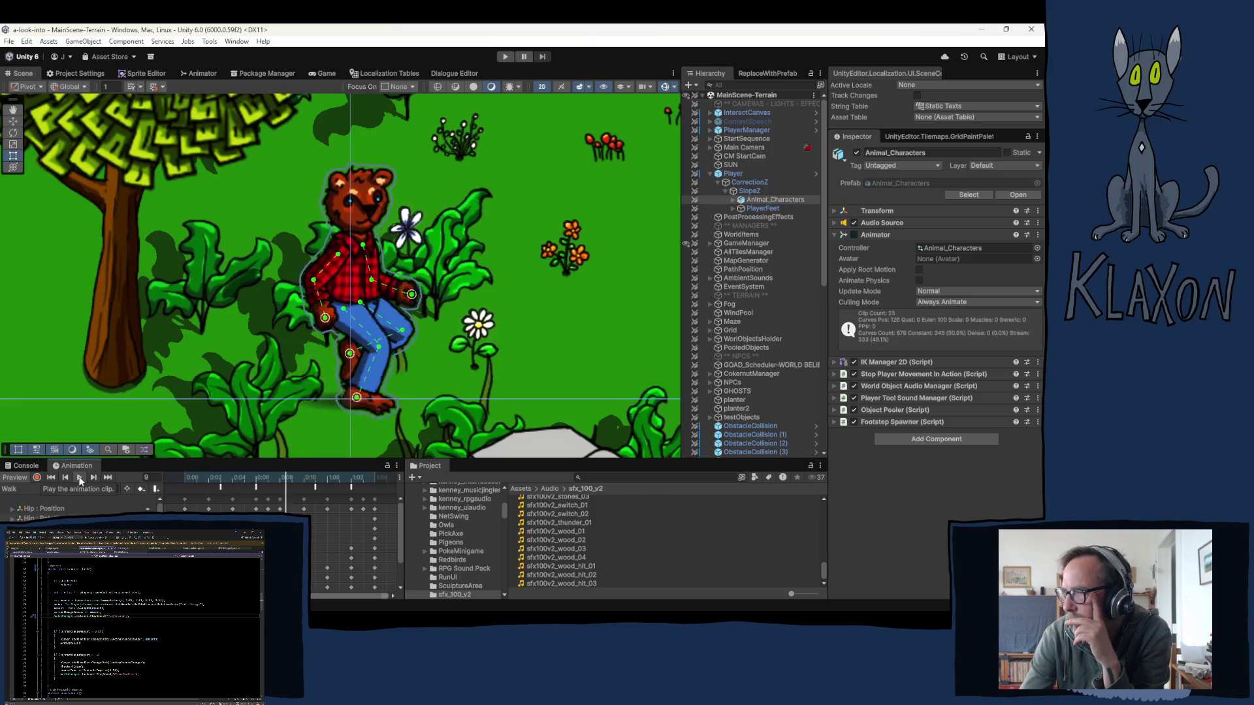
{"action": "key", "text": "space"}
{"action": "left_click", "coordinate": [186, 478]}
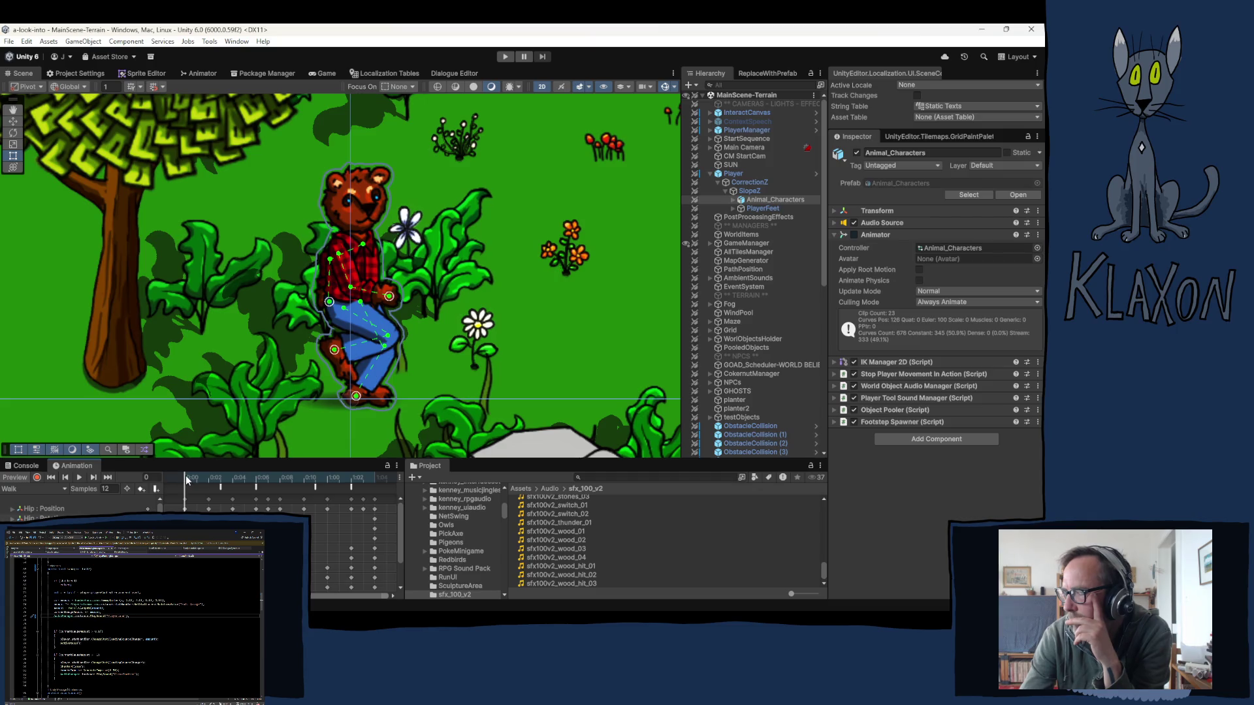
{"action": "mouse_move", "coordinate": [186, 475]}
{"action": "left_mouse_down"}
{"action": "mouse_move", "coordinate": [222, 468]}
{"action": "mouse_move", "coordinate": [204, 471]}
{"action": "left_mouse_up"}
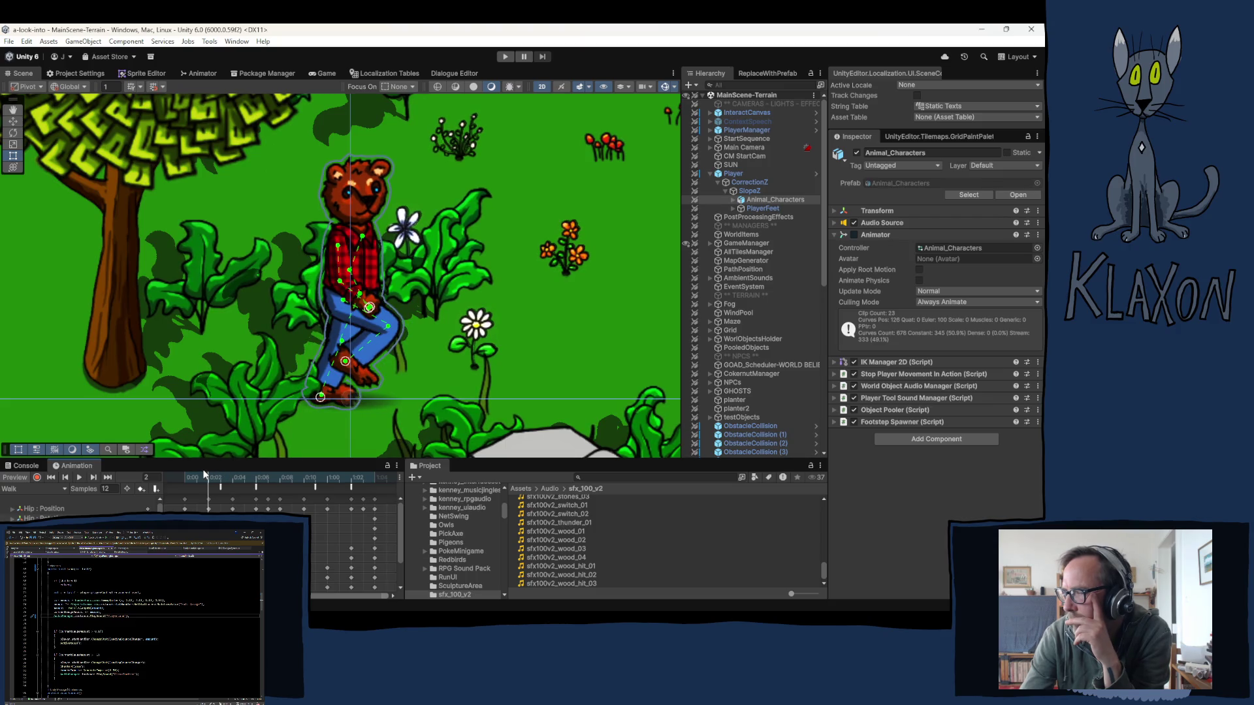
{"action": "mouse_move", "coordinate": [205, 469]}
{"action": "left_mouse_down"}
{"action": "mouse_move", "coordinate": [356, 472]}
{"action": "mouse_move", "coordinate": [198, 468]}
{"action": "mouse_move", "coordinate": [218, 469]}
{"action": "left_mouse_up"}
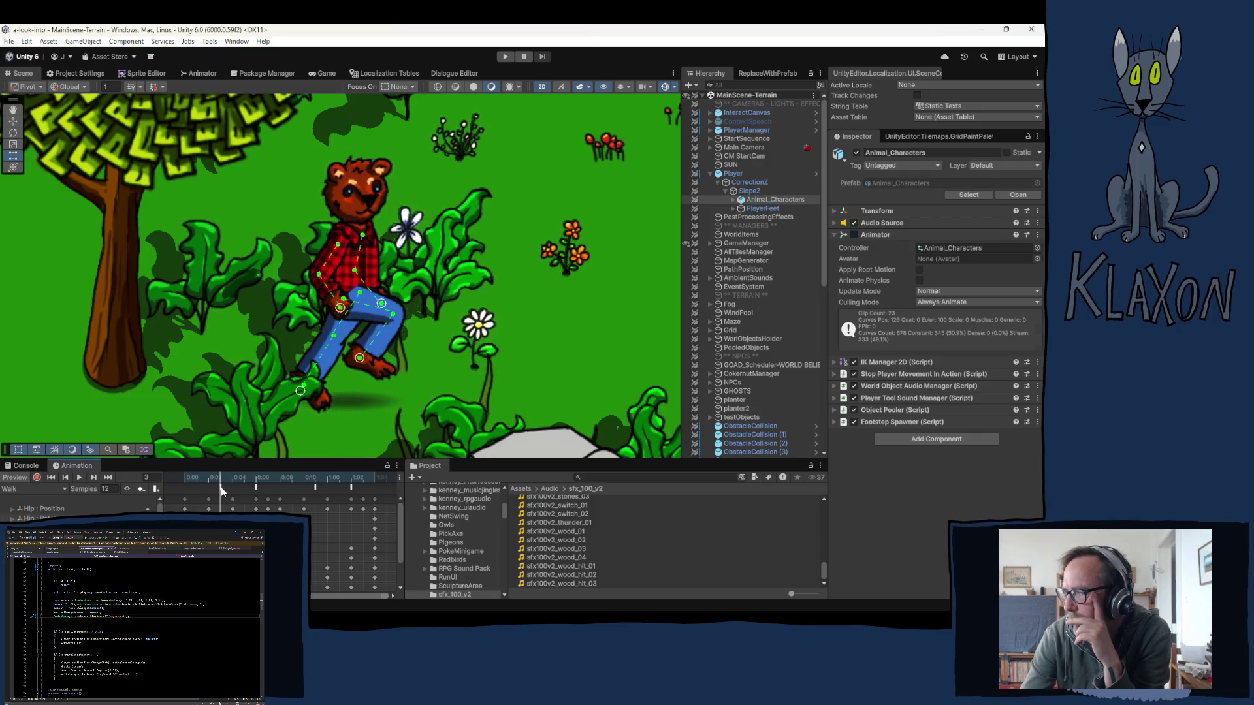
{"action": "left_click", "coordinate": [221, 487]}
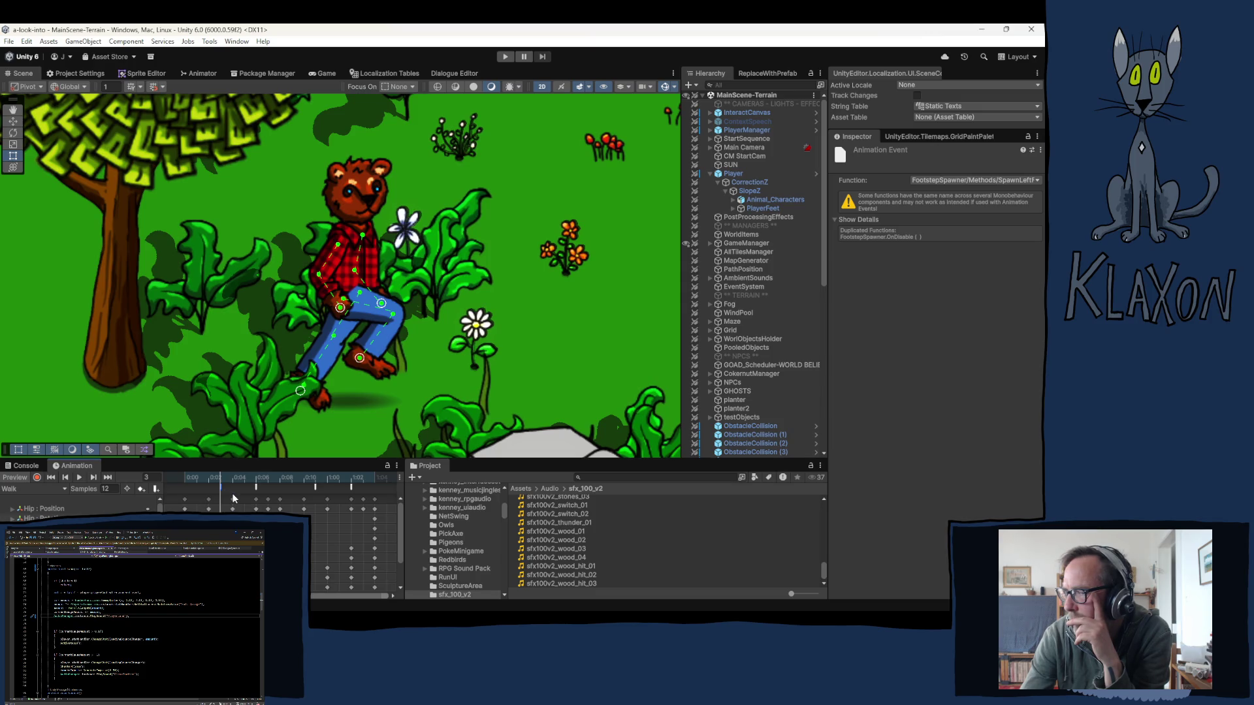
- Select the WorldObjectAudioManager event at frame 6, step the walk through frames 2–6, then rewind to 0
{"action": "left_click", "coordinate": [255, 476]}
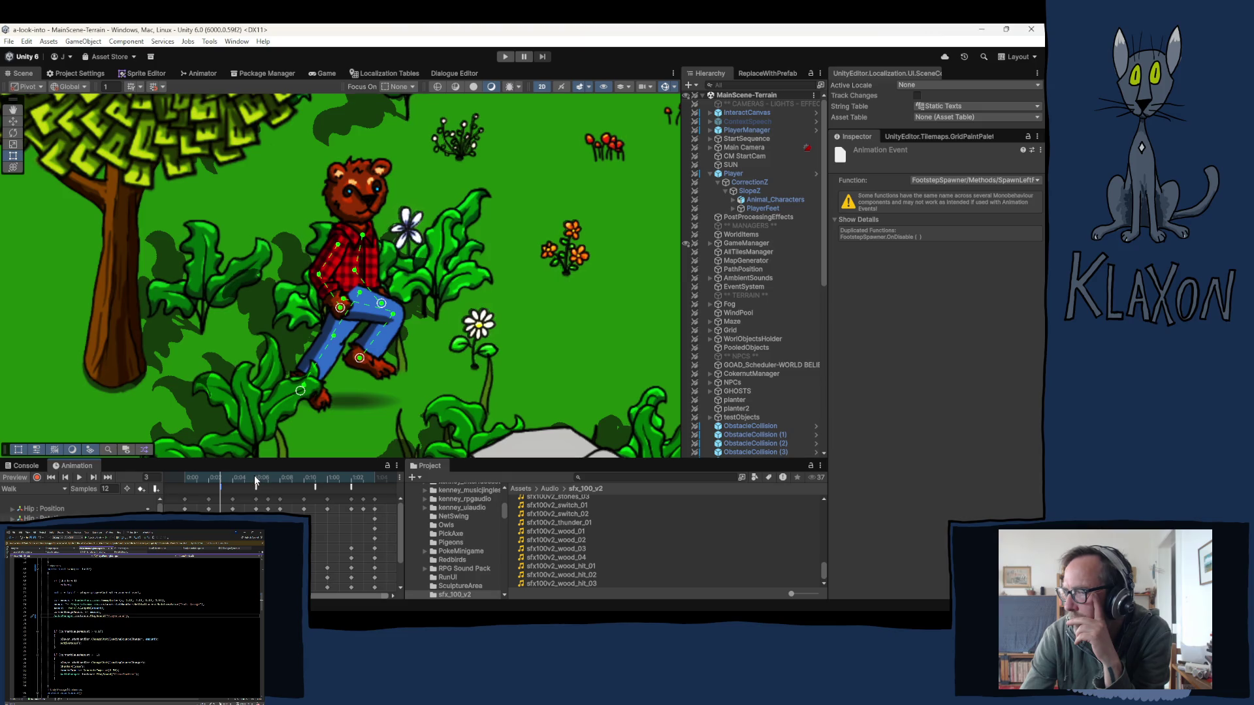
{"action": "left_click", "coordinate": [258, 489]}
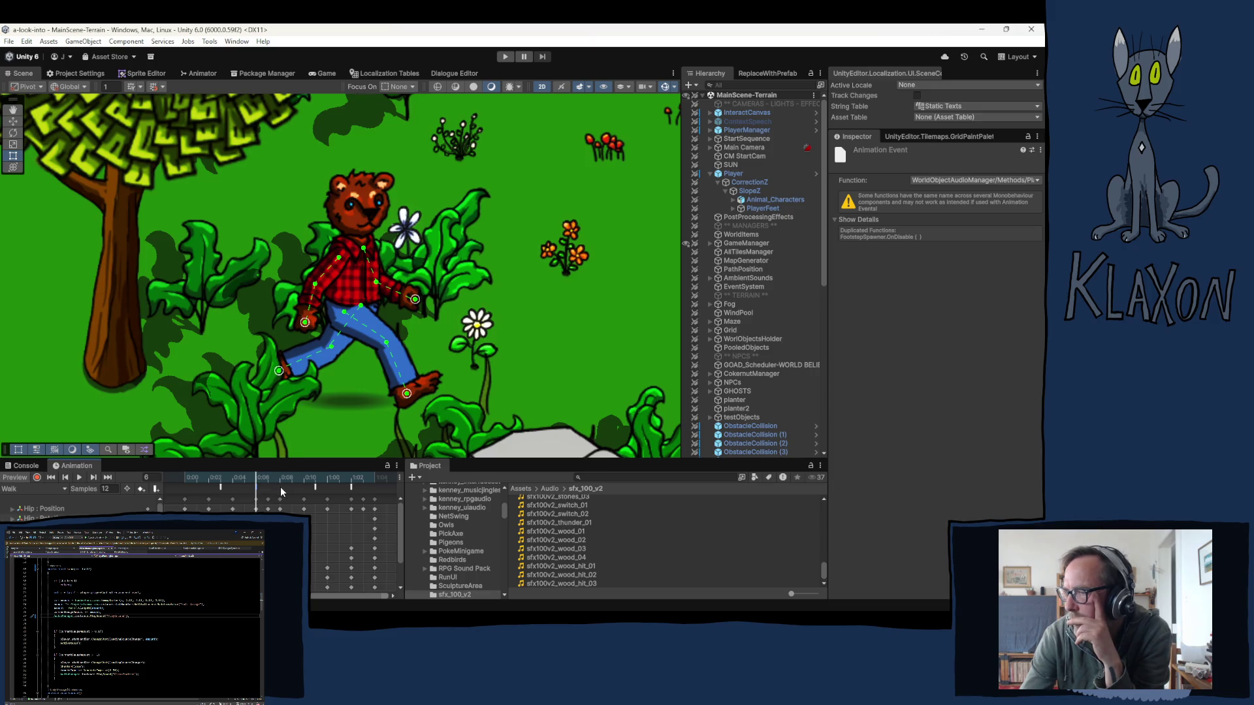
{"action": "left_click", "coordinate": [211, 479]}
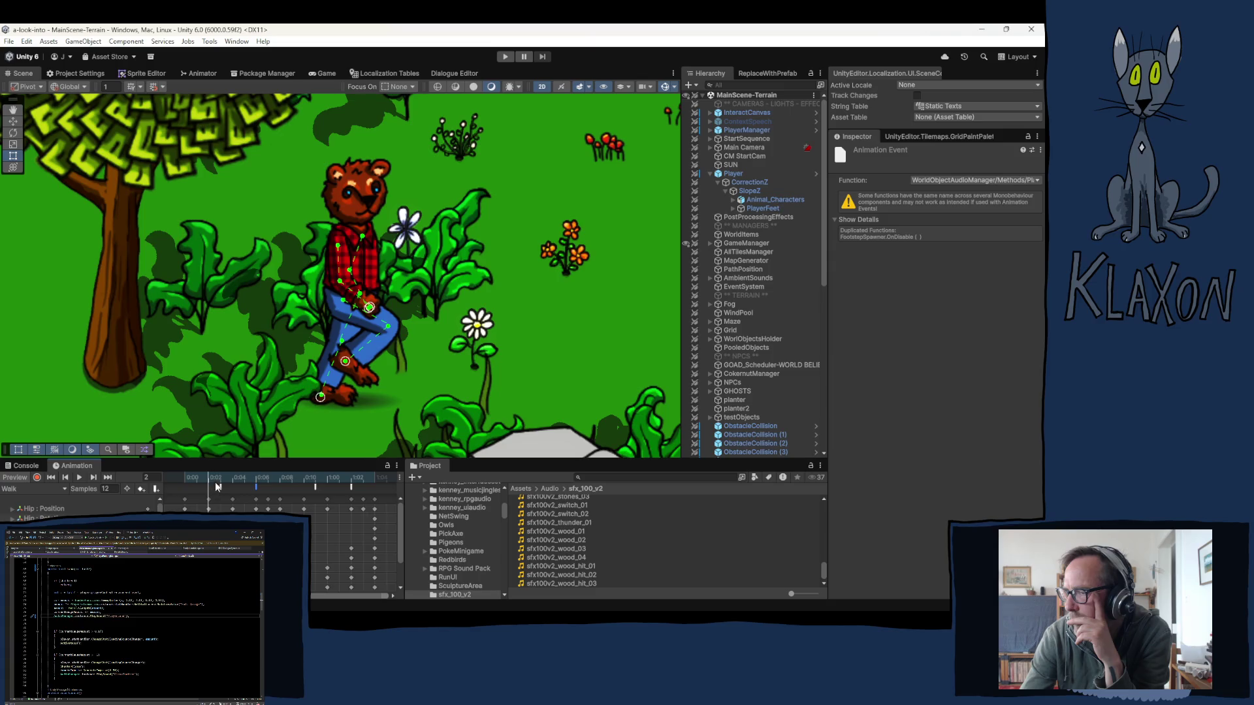
{"action": "left_click", "coordinate": [222, 479]}
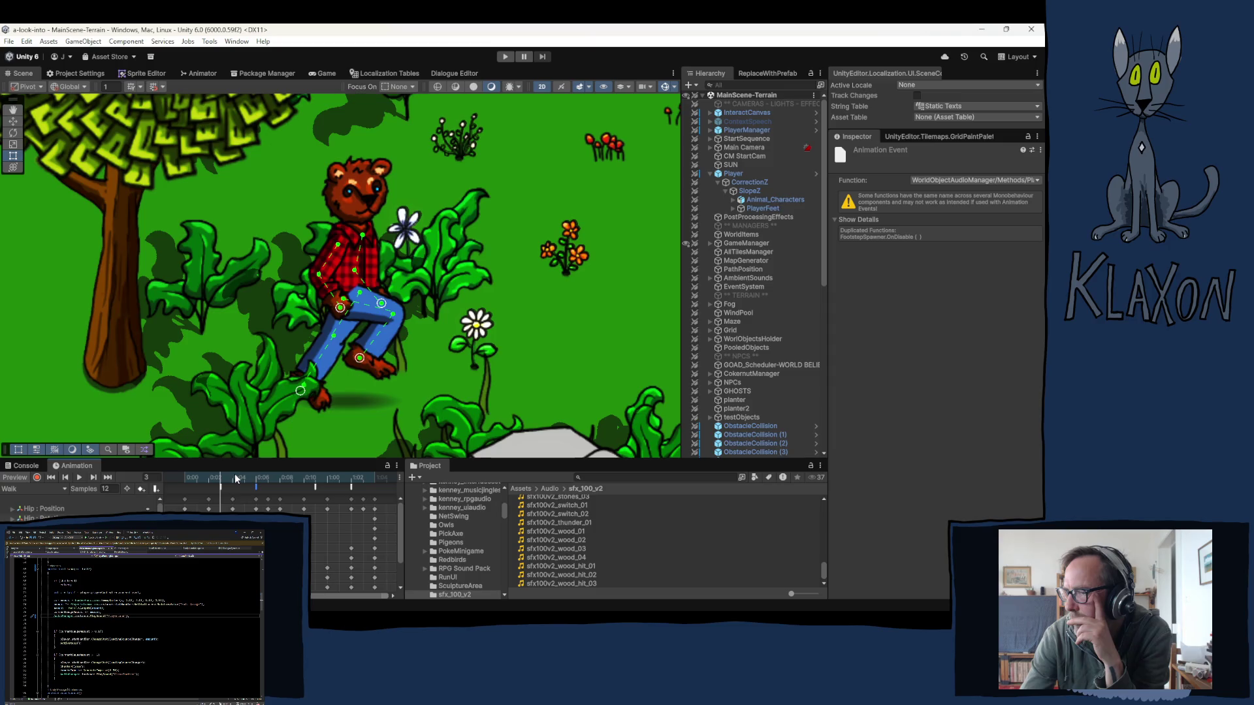
{"action": "left_click", "coordinate": [236, 479]}
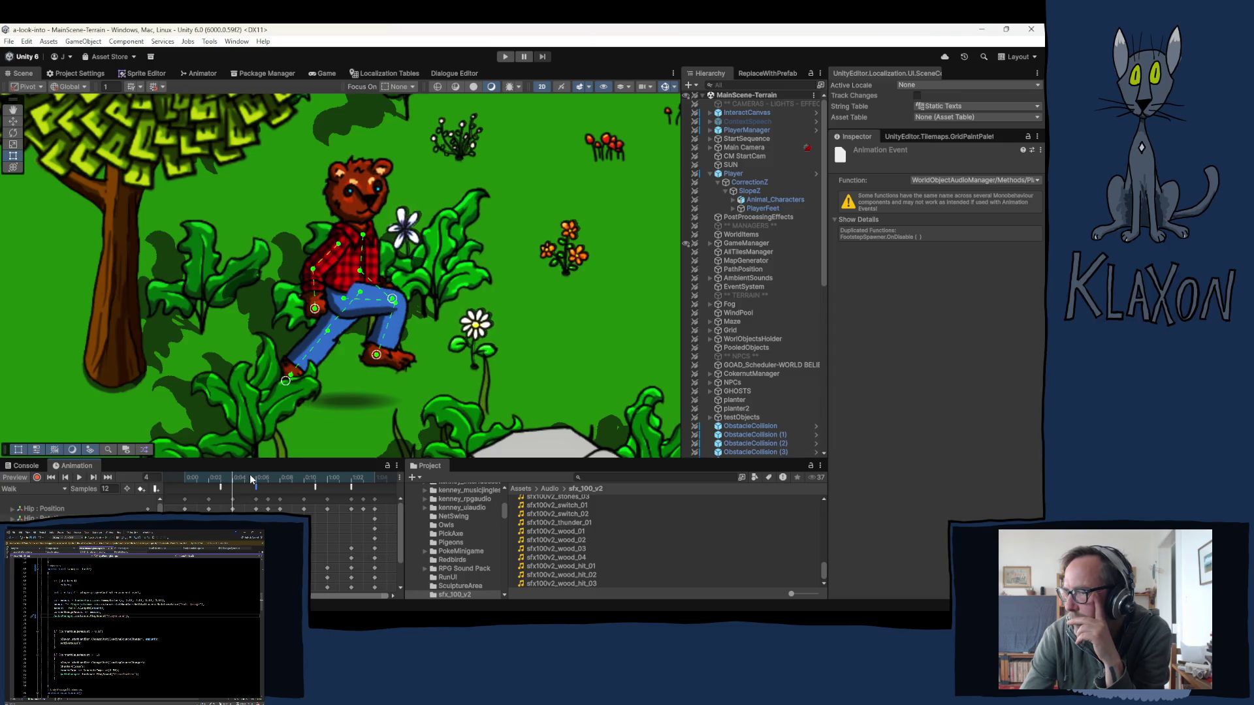
{"action": "left_click", "coordinate": [245, 478]}
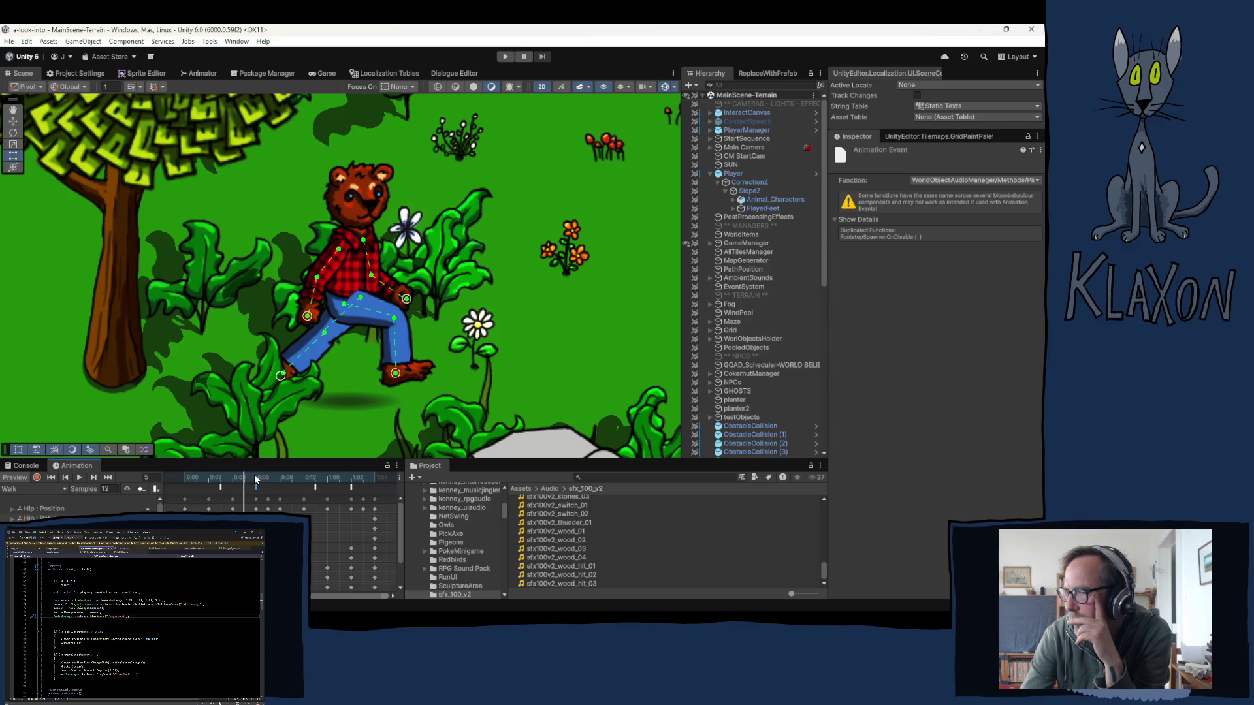
{"action": "left_click", "coordinate": [257, 479]}
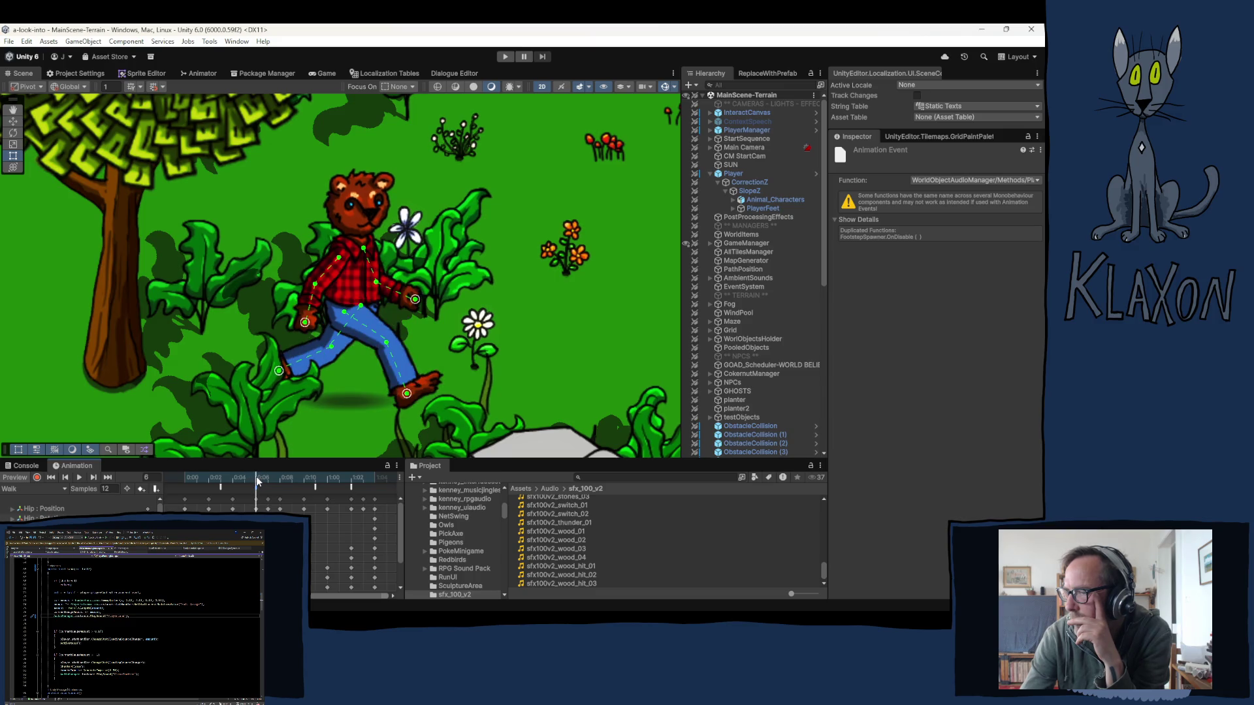
{"action": "left_click", "coordinate": [210, 479]}
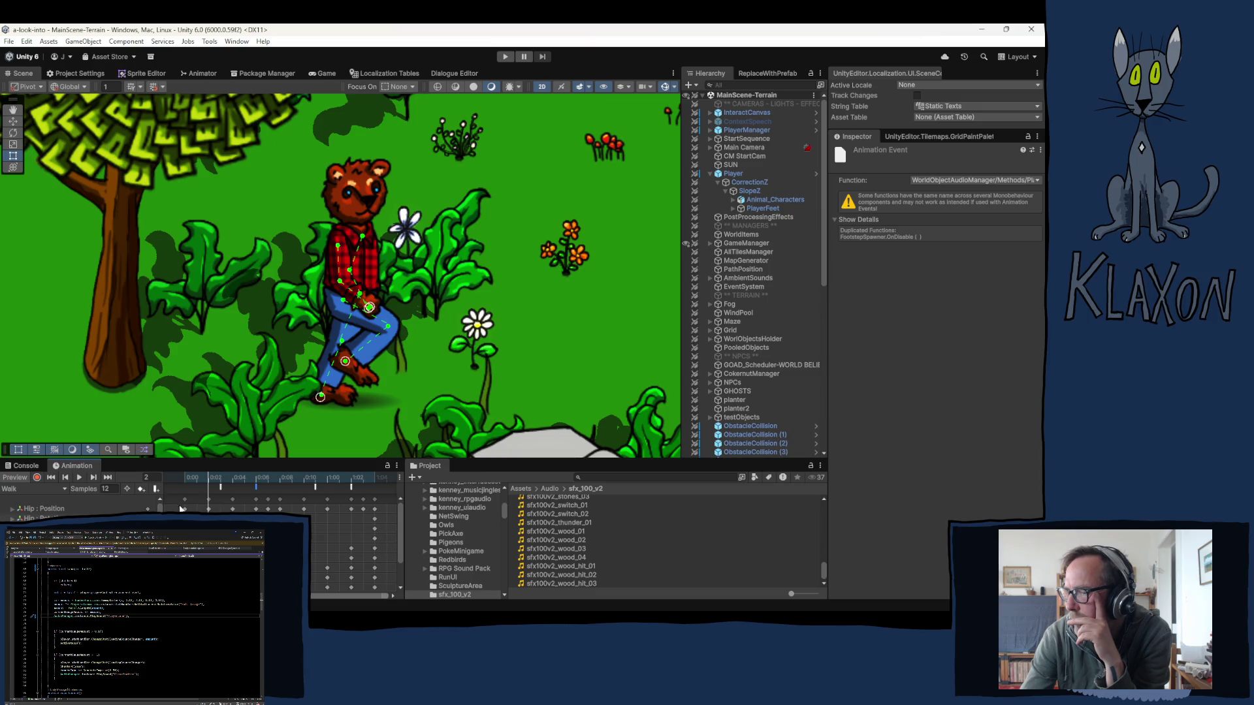
{"action": "left_click", "coordinate": [190, 481]}
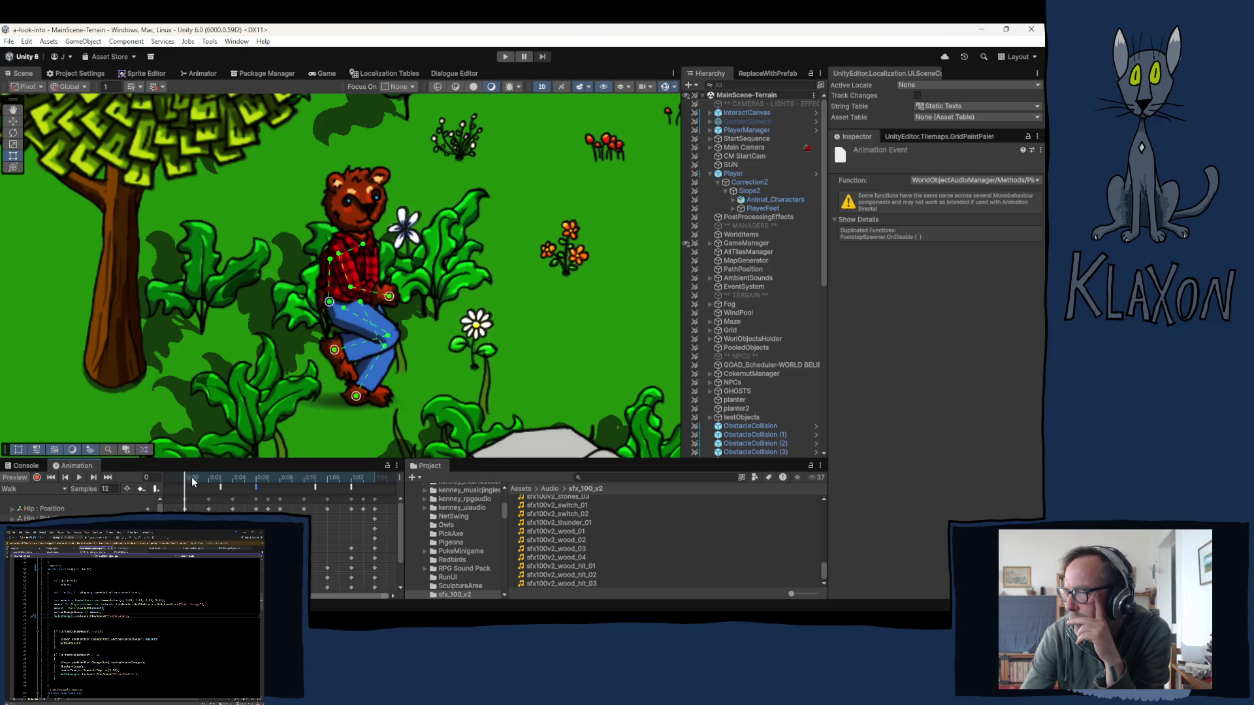
- Step the walk preview to frame 2, then open a new File Explorer window
{"action": "left_click", "coordinate": [210, 479]}
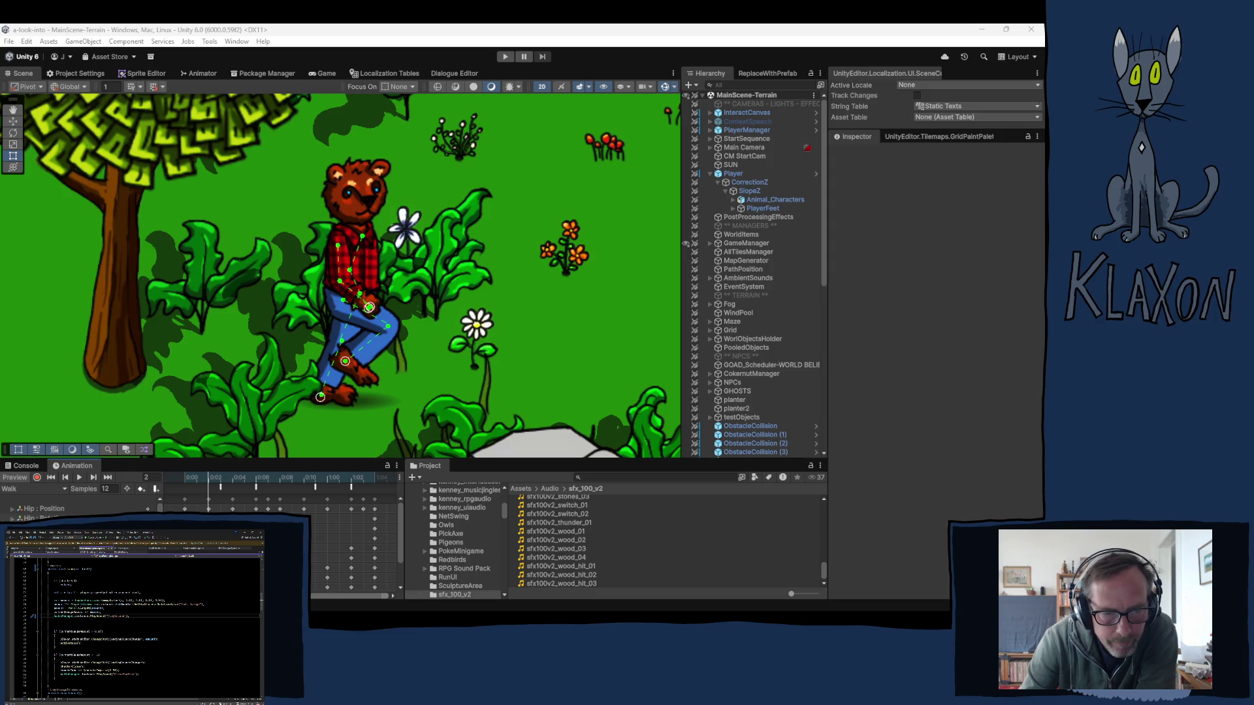
{"action": "key", "text": "super+e"}
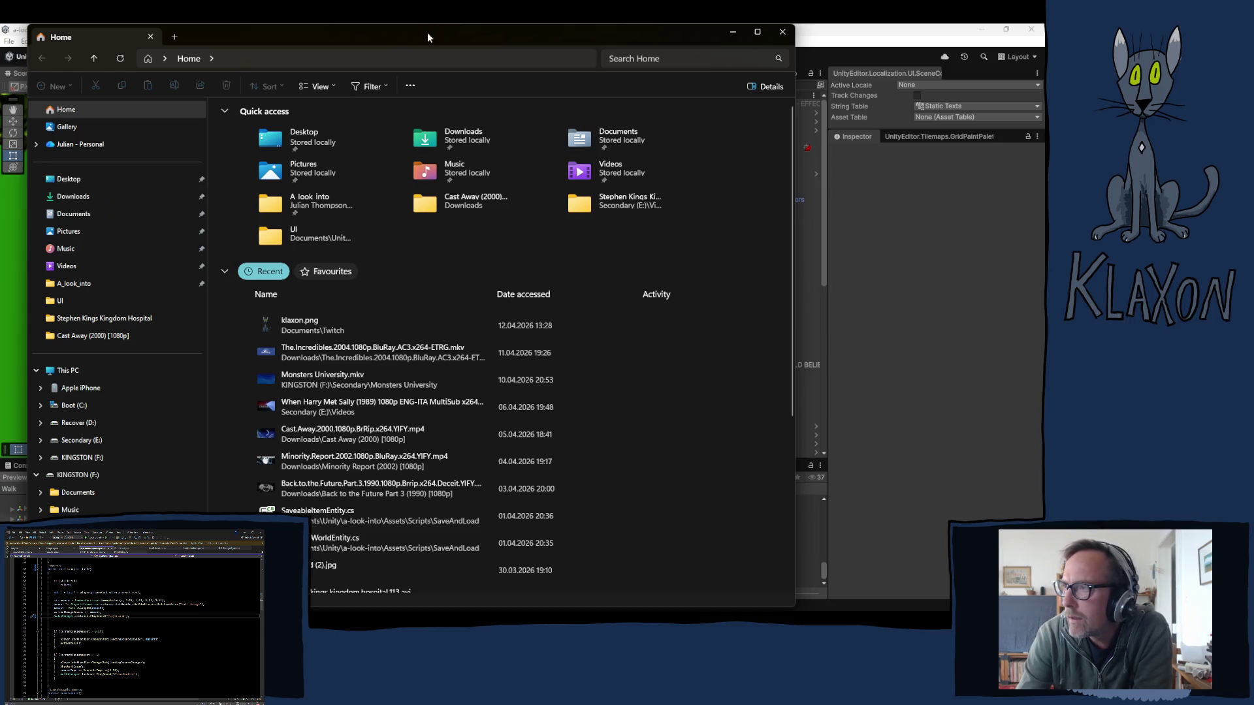
- Close File Explorer and return to the Unity editor
{"action": "key", "text": "alt+F4"}
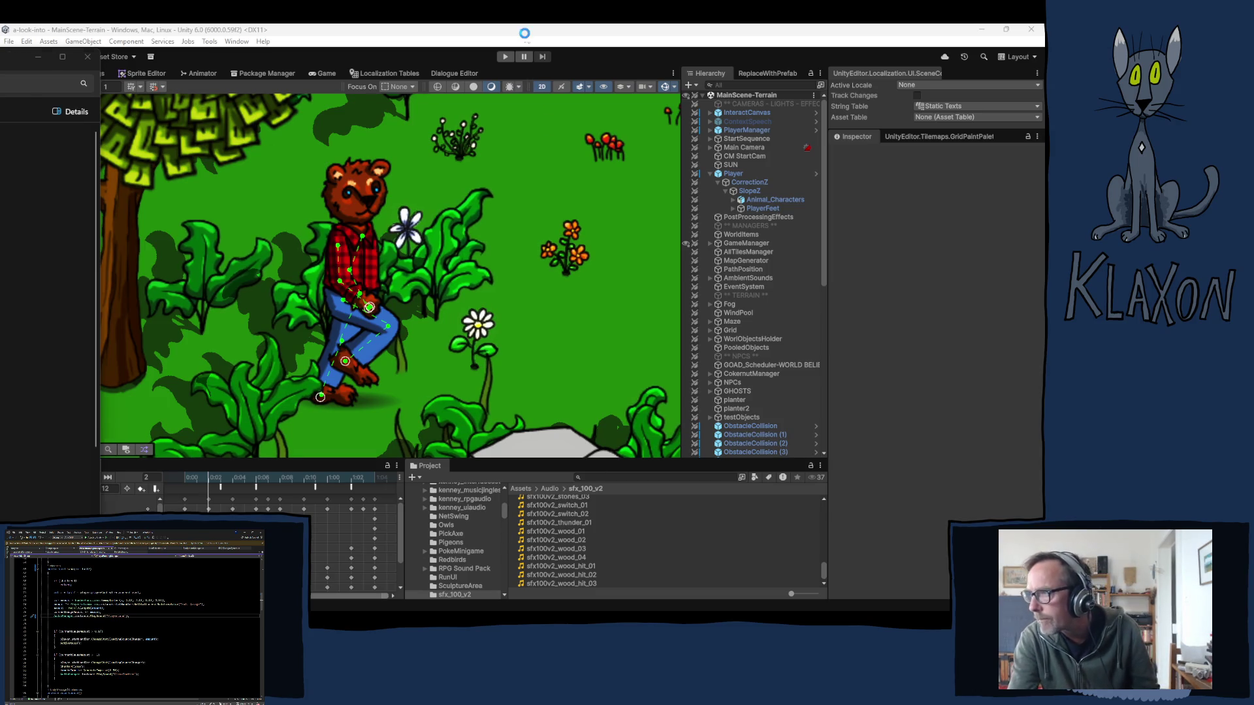
{"action": "left_click", "coordinate": [347, 550]}
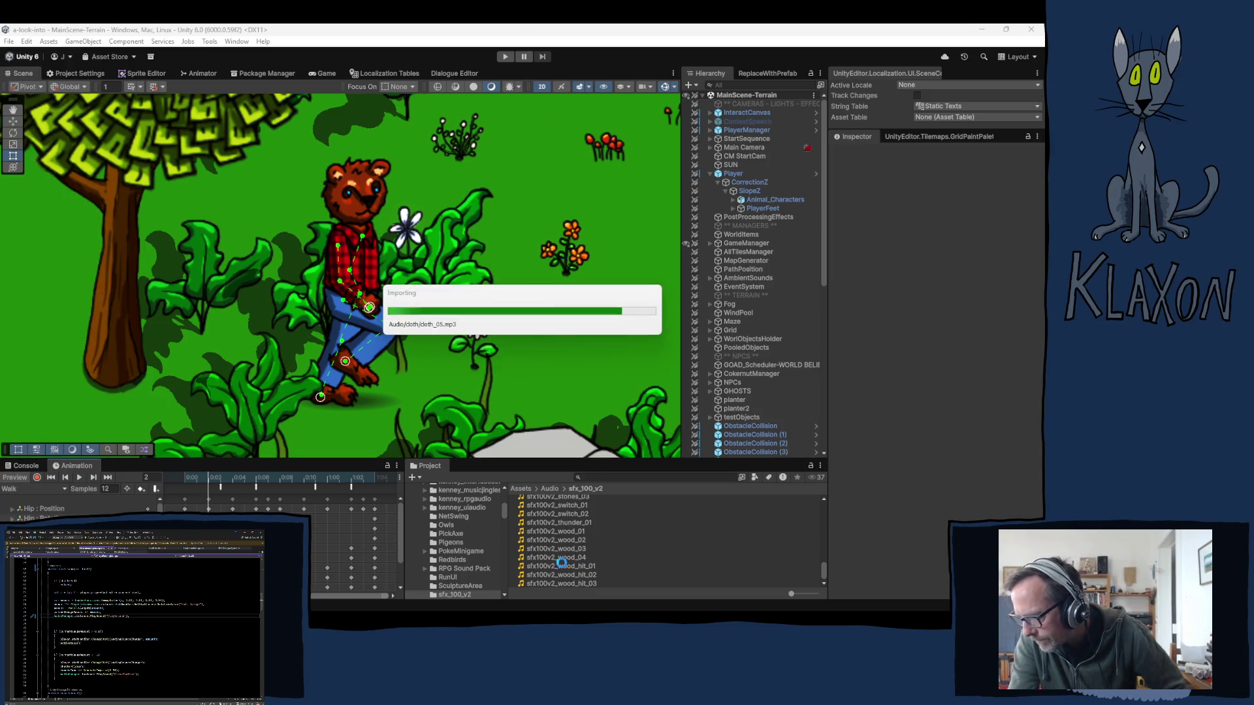
- Open the Assets/Audio/cloth folder with cloth_01–cloth_08, then select GameManager's sound list
{"action": "scroll", "coordinate": [449, 542], "scroll_direction": "up", "scroll_amount": 5}
{"action": "left_click", "coordinate": [467, 534]}
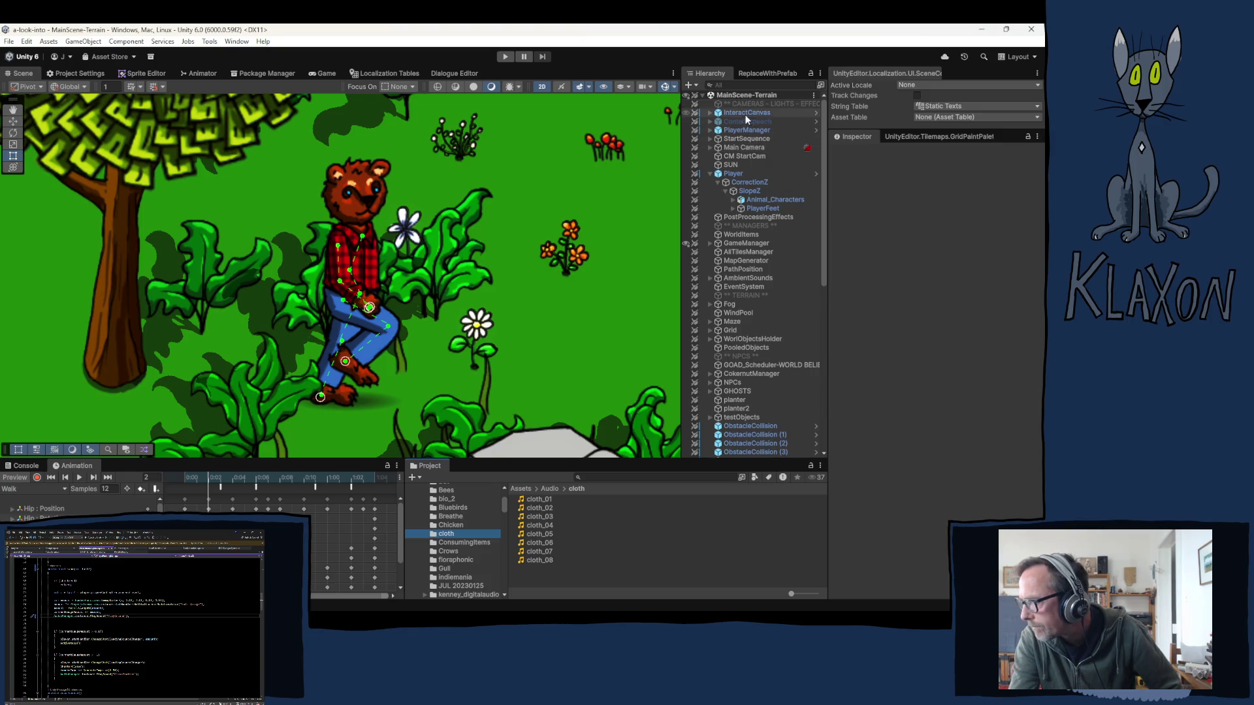
{"action": "left_click", "coordinate": [737, 243]}
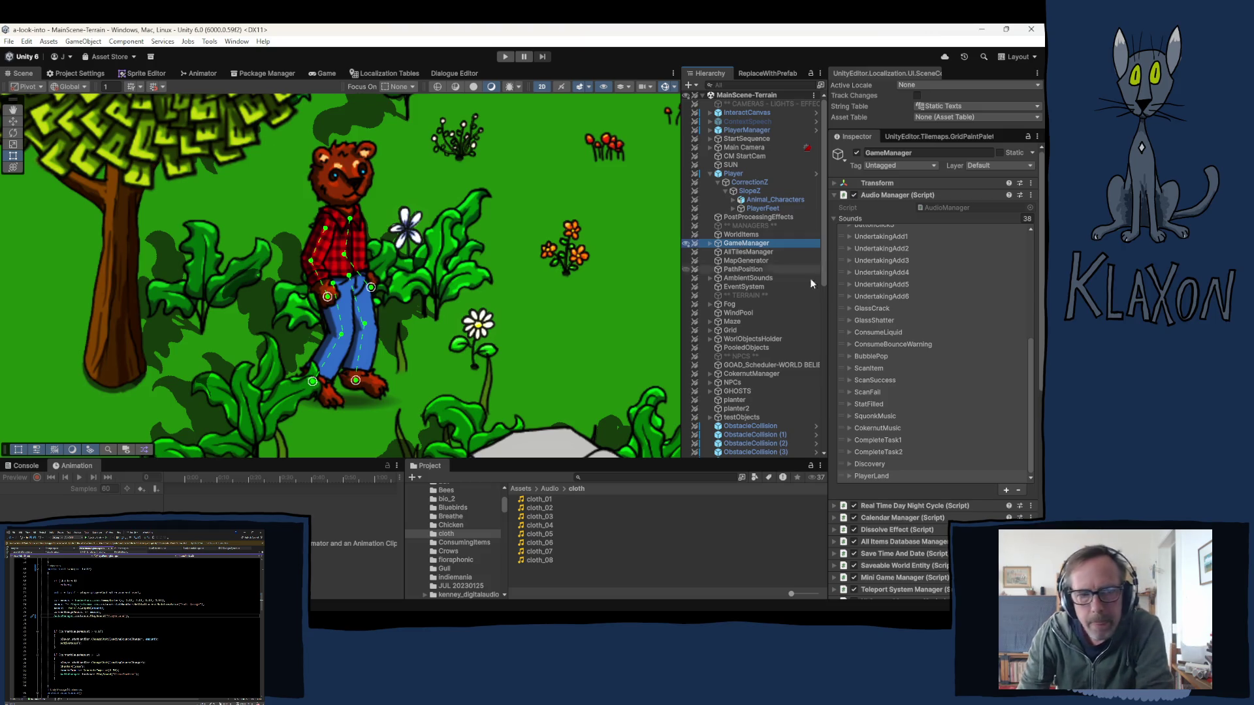
- Look through the Audio Manager's 38 sounds and add a new entry, a second PlayerLand, at the end
{"action": "scroll", "coordinate": [939, 426], "scroll_direction": "down", "scroll_amount": 5}
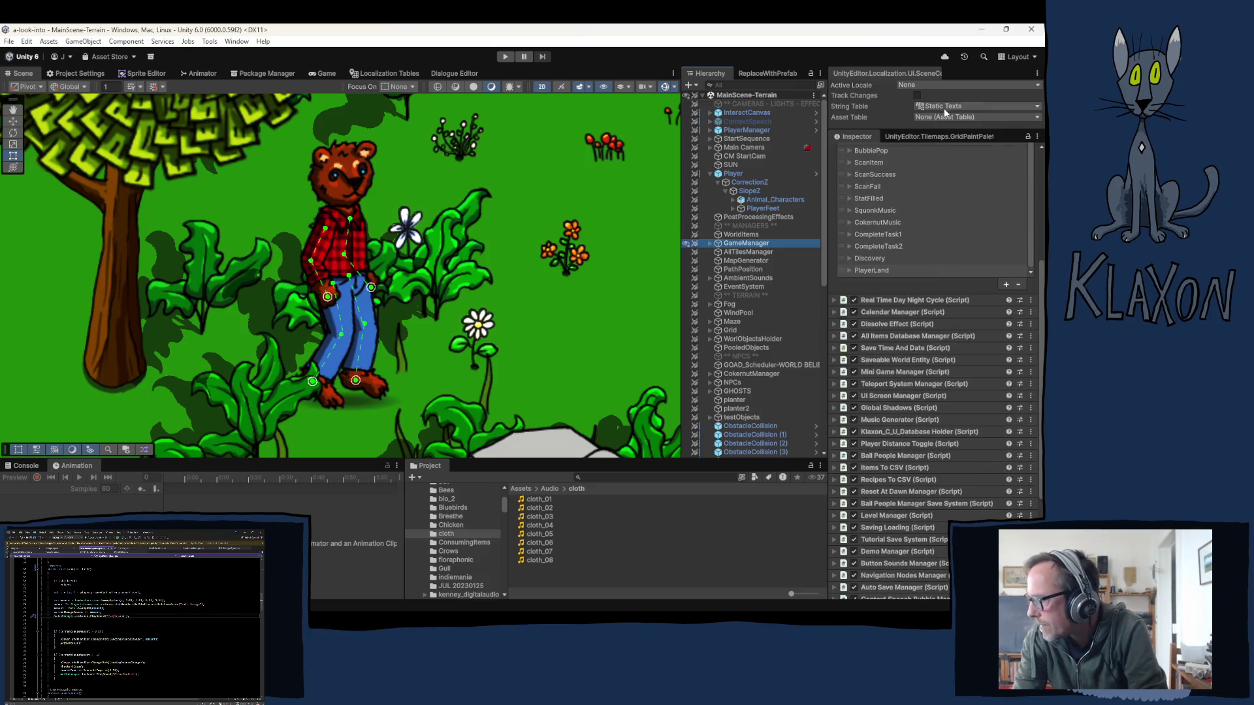
{"action": "scroll", "coordinate": [892, 343], "scroll_direction": "up", "scroll_amount": 4}
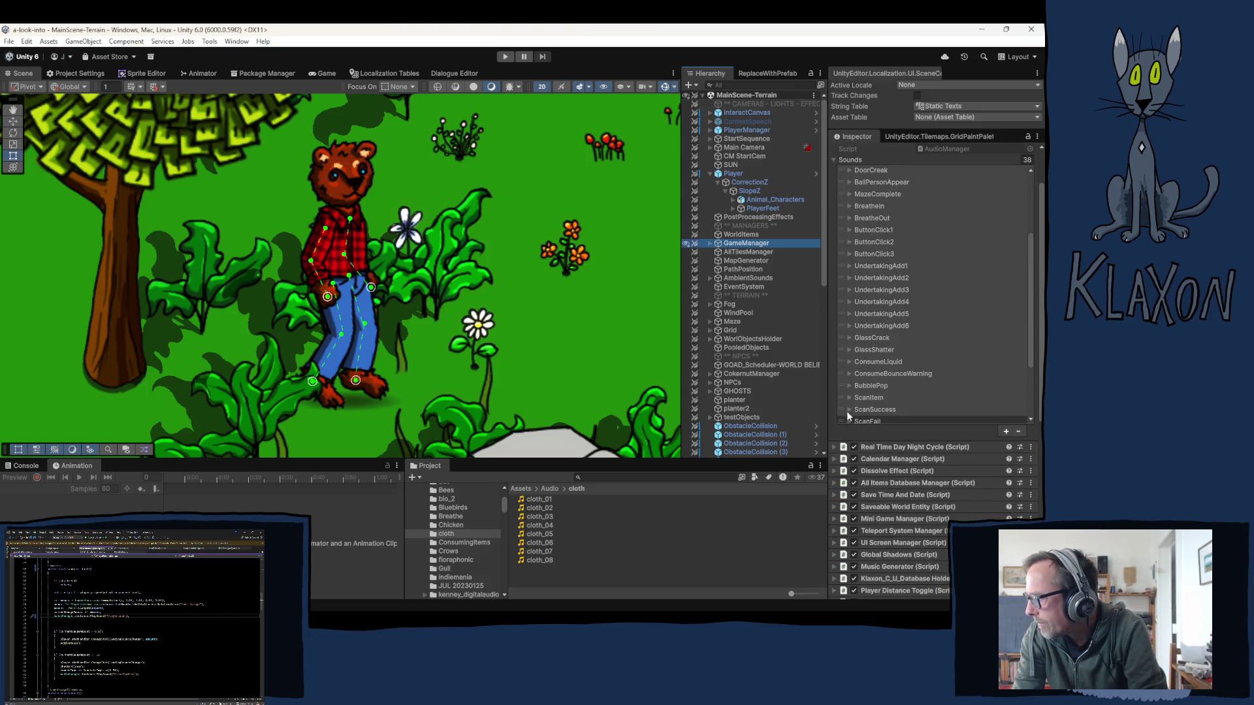
{"action": "scroll", "coordinate": [915, 348], "scroll_direction": "up", "scroll_amount": 1}
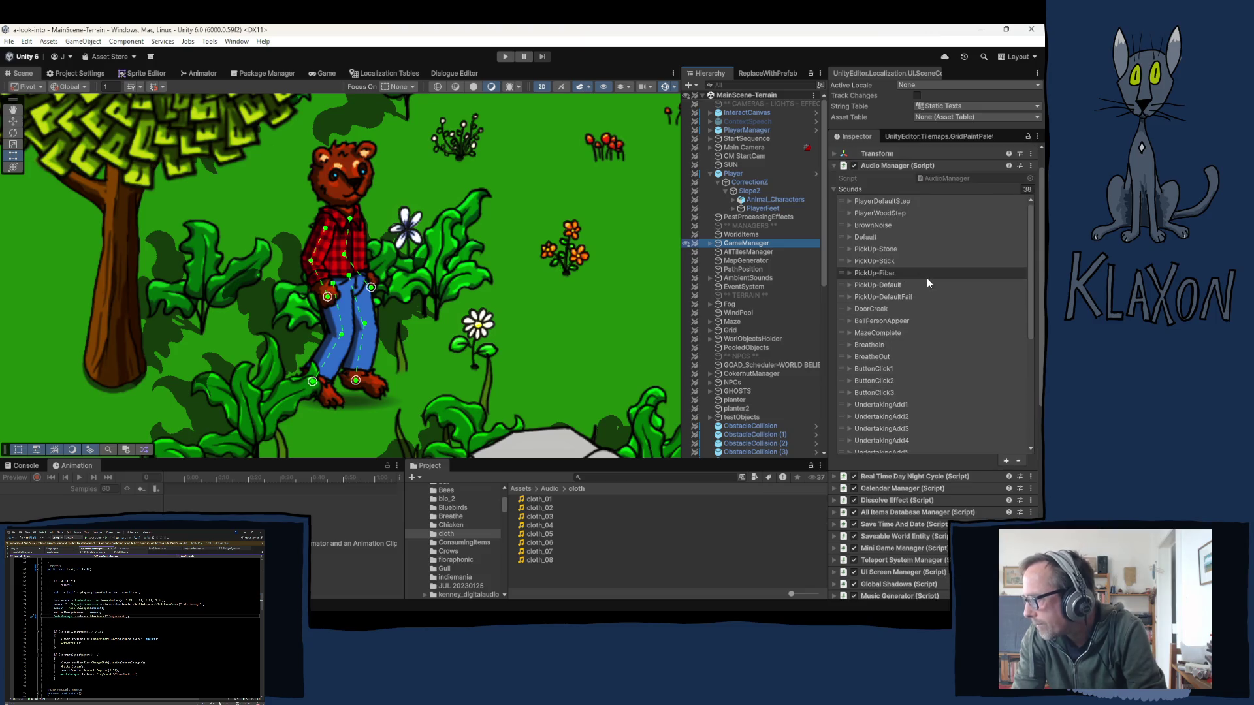
{"action": "scroll", "coordinate": [927, 277], "scroll_direction": "down", "scroll_amount": 4}
{"action": "scroll", "coordinate": [927, 277], "scroll_direction": "down", "scroll_amount": 4}
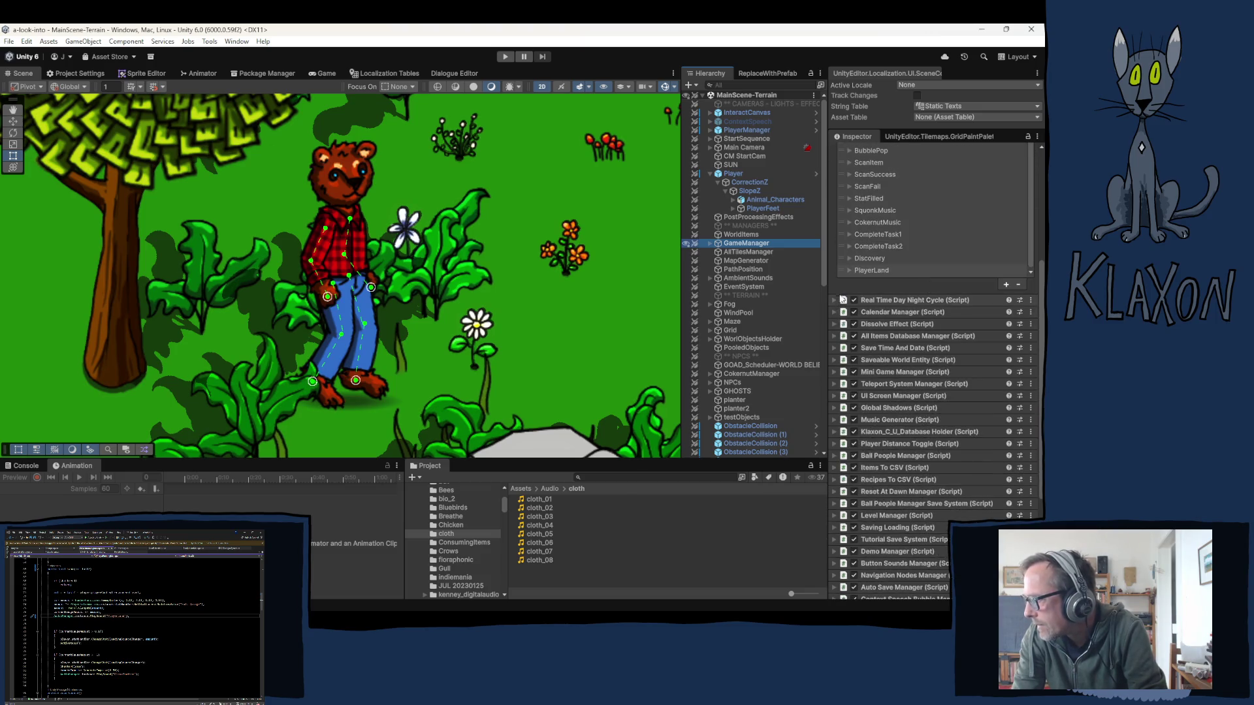
{"action": "scroll", "coordinate": [833, 283], "scroll_direction": "up", "scroll_amount": 3}
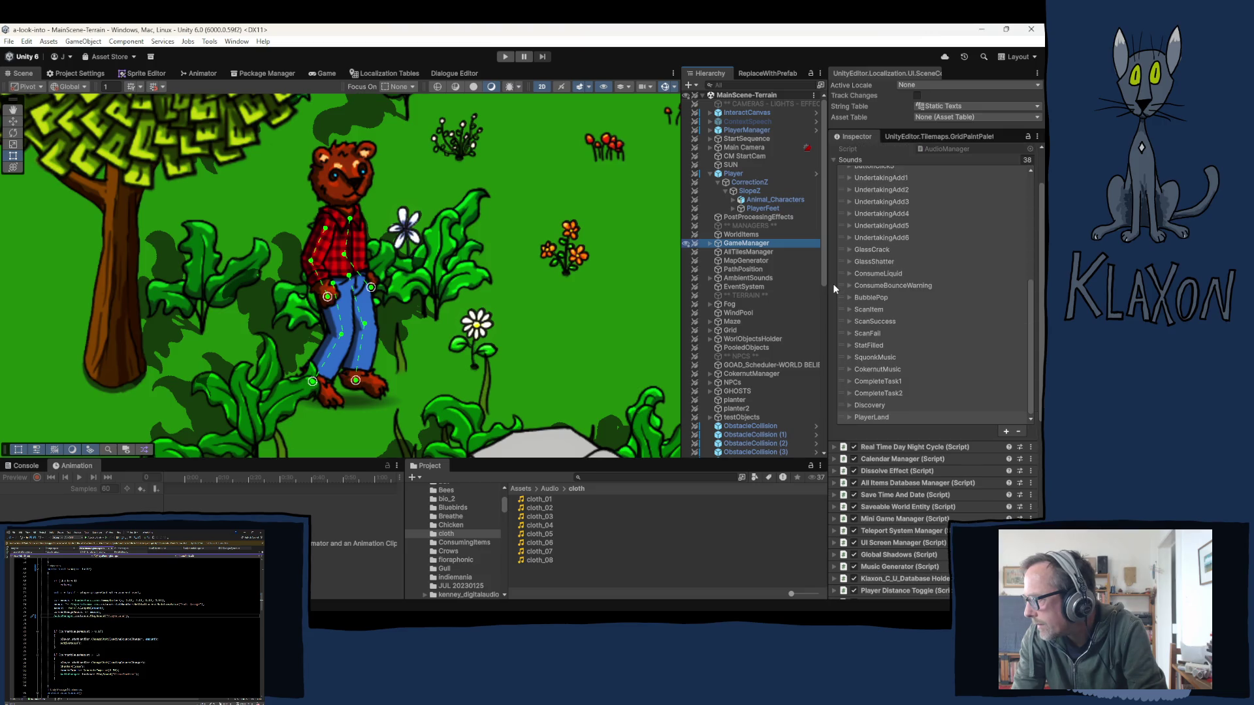
{"action": "scroll", "coordinate": [833, 282], "scroll_direction": "up", "scroll_amount": 1}
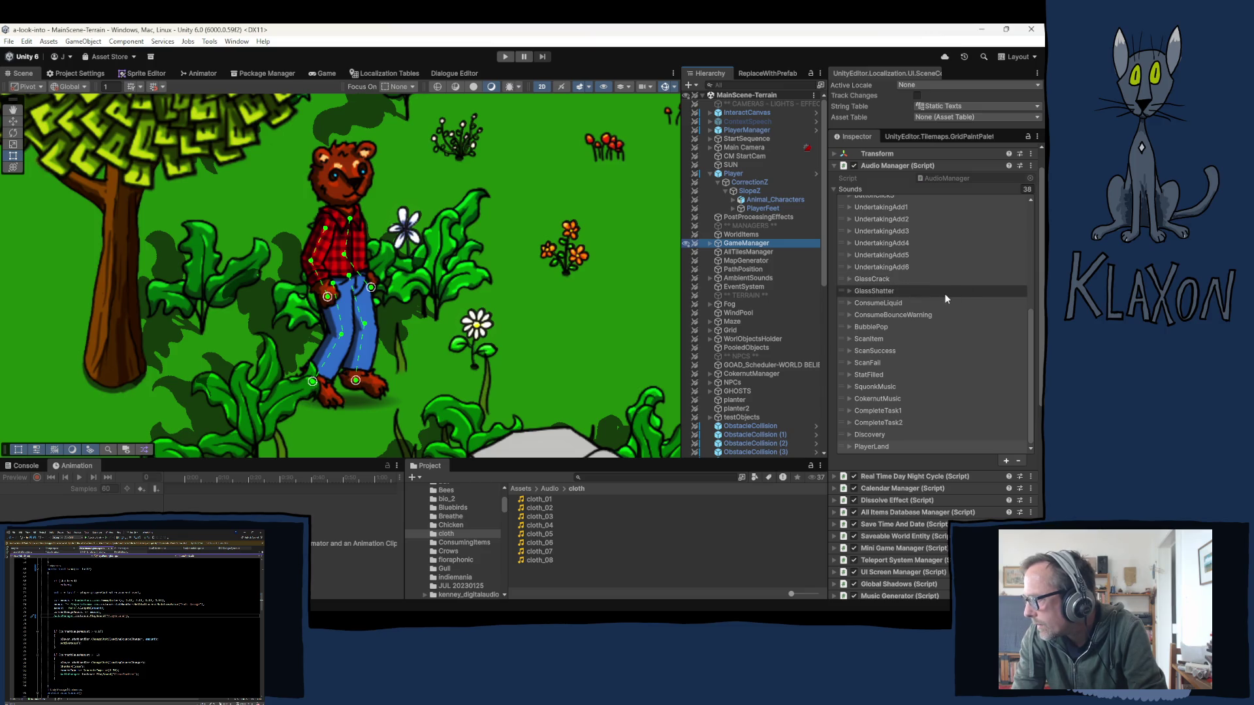
{"action": "scroll", "coordinate": [944, 292], "scroll_direction": "down", "scroll_amount": 4}
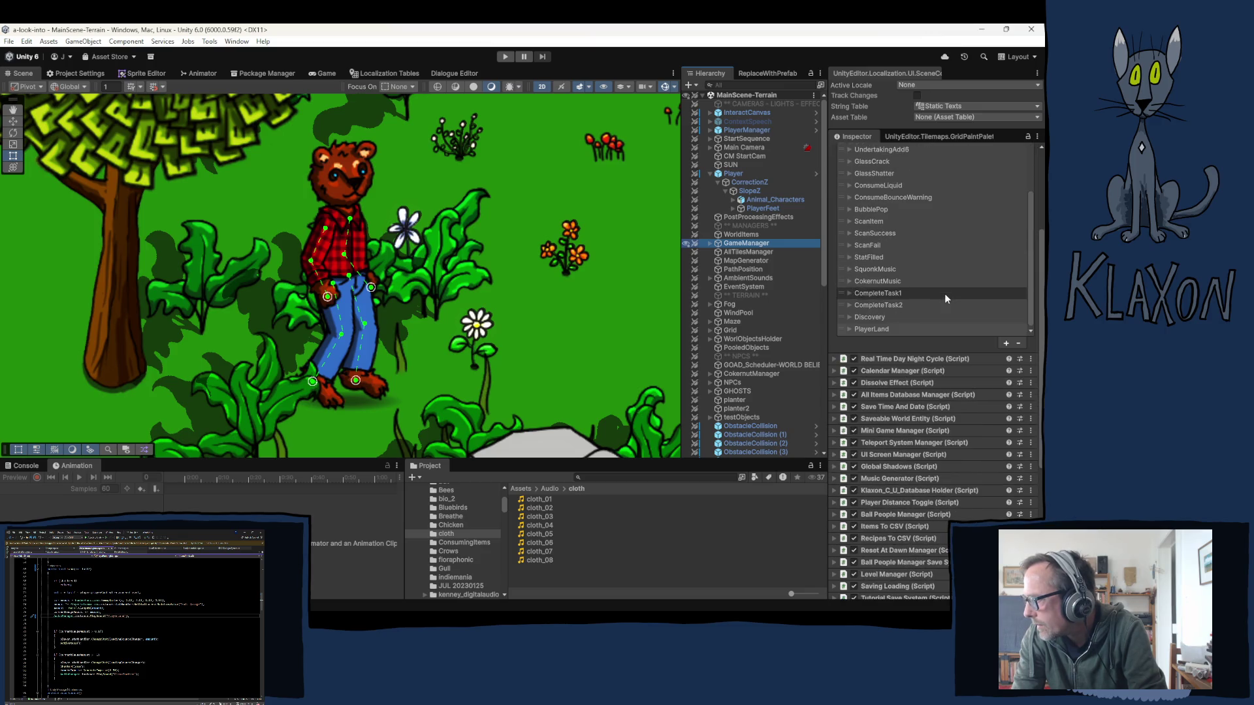
{"action": "left_click", "coordinate": [1005, 344]}
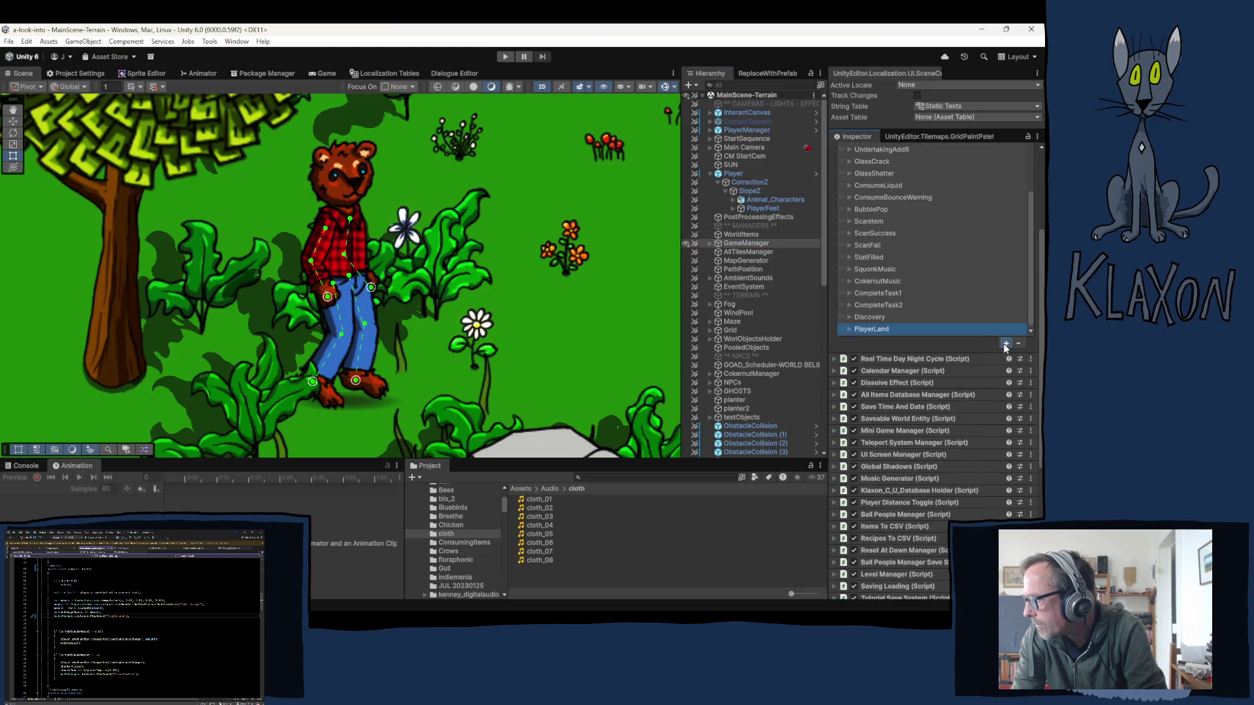
- Expand the new sound entry and rename it PlayerJump1
{"action": "left_click", "coordinate": [866, 331]}
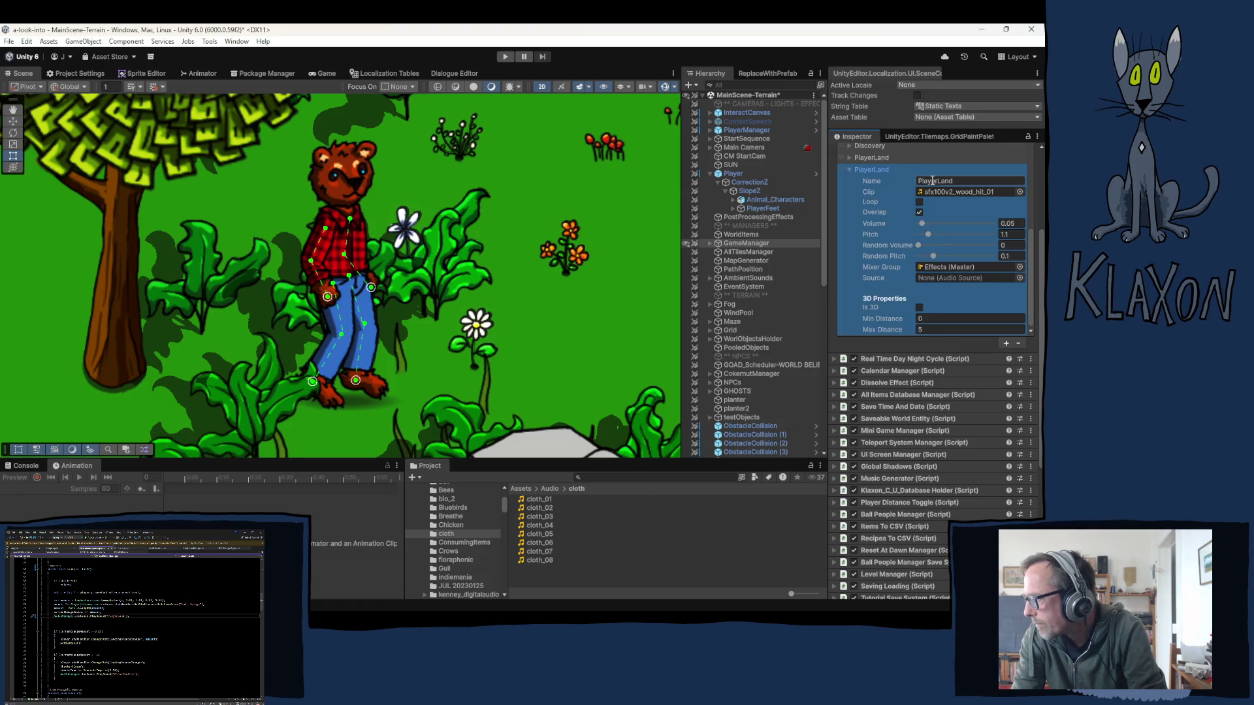
{"action": "double_click", "coordinate": [937, 183]}
{"action": "left_click", "coordinate": [964, 178]}
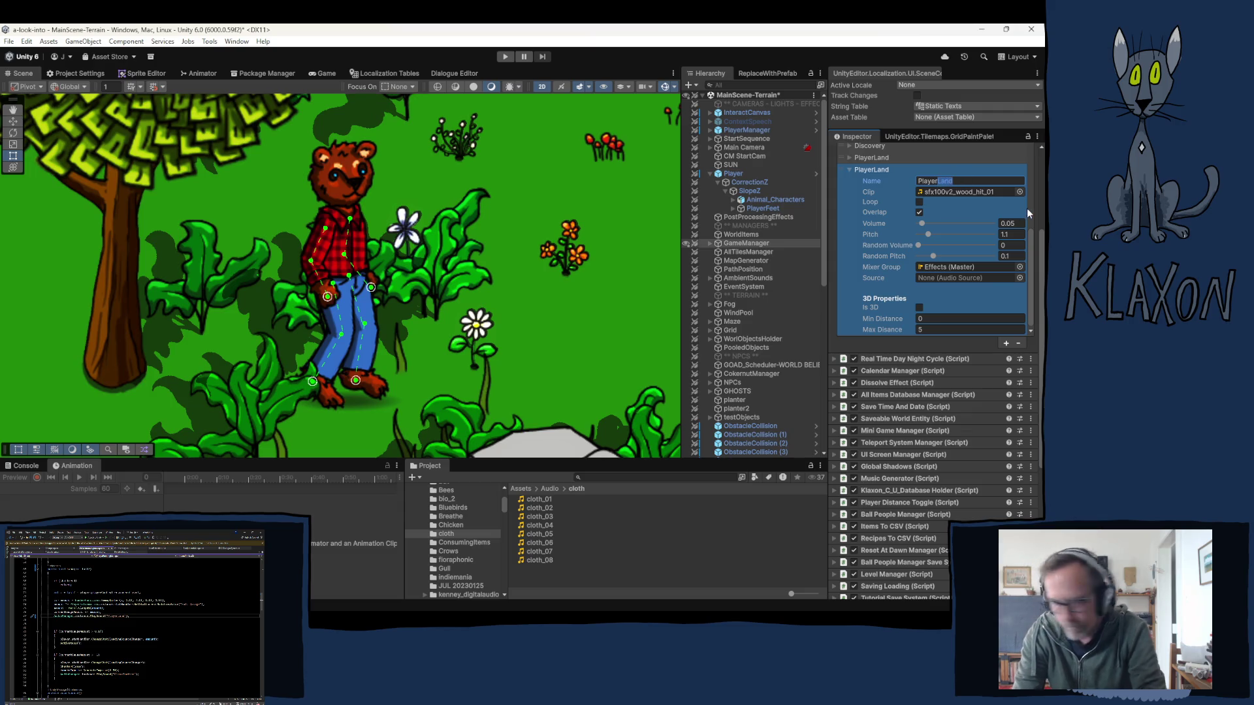
{"action": "type", "text": "Jump"}
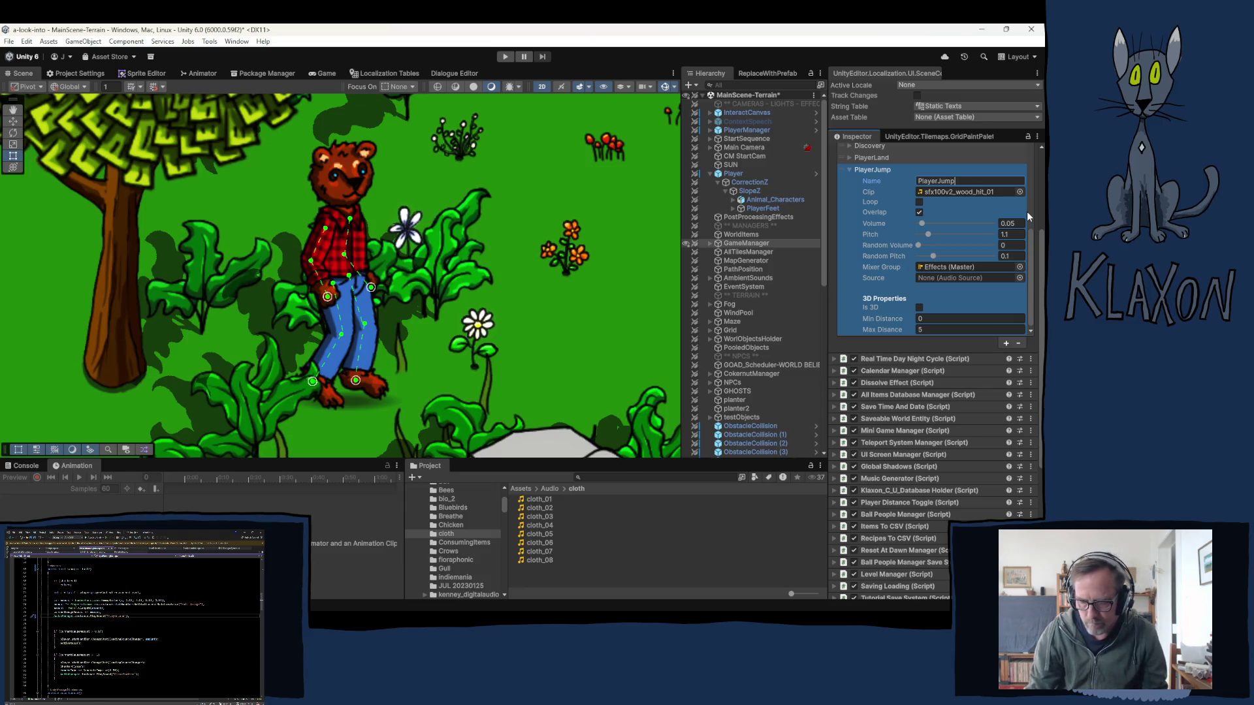
{"action": "type", "text": "01"}
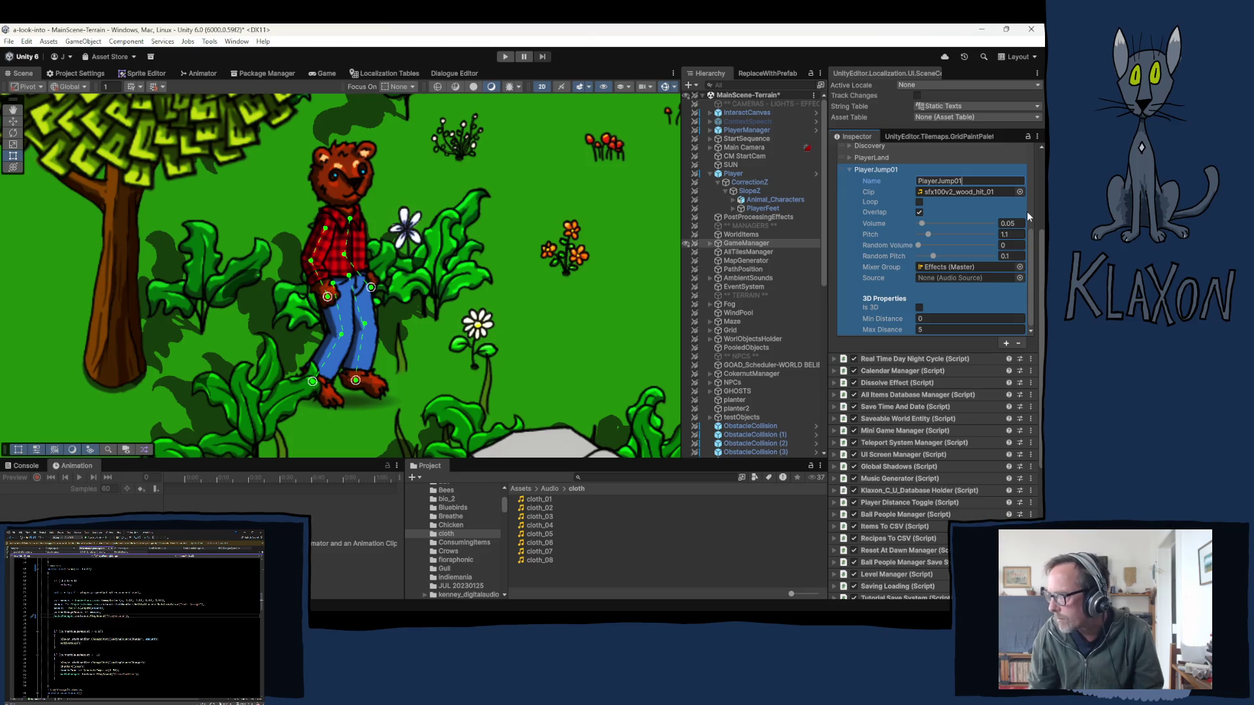
{"action": "key", "text": "BackSpace"}
{"action": "key", "text": "BackSpace"}
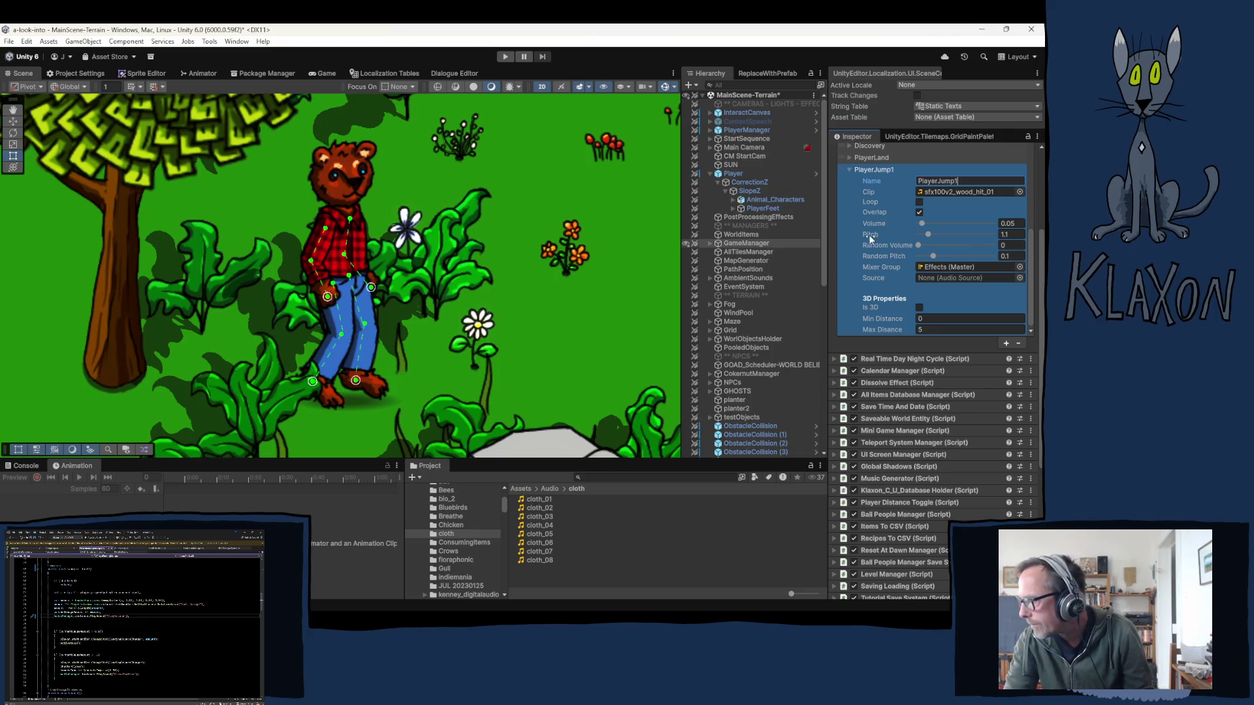
{"action": "type", "text": "1"}
{"action": "scroll", "coordinate": [875, 236], "scroll_direction": "up", "scroll_amount": 3}
{"action": "scroll", "coordinate": [981, 239], "scroll_direction": "up", "scroll_amount": 5}
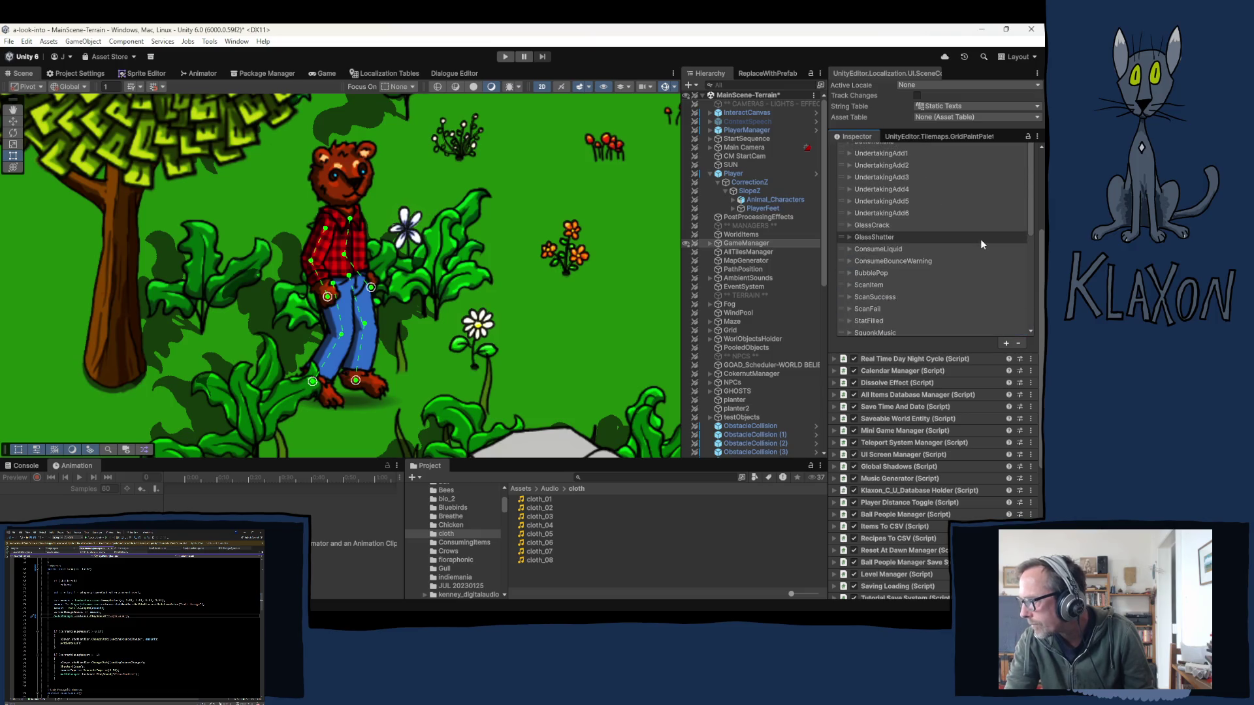
{"action": "scroll", "coordinate": [981, 239], "scroll_direction": "down", "scroll_amount": 5}
{"action": "scroll", "coordinate": [917, 215], "scroll_direction": "down", "scroll_amount": 3}
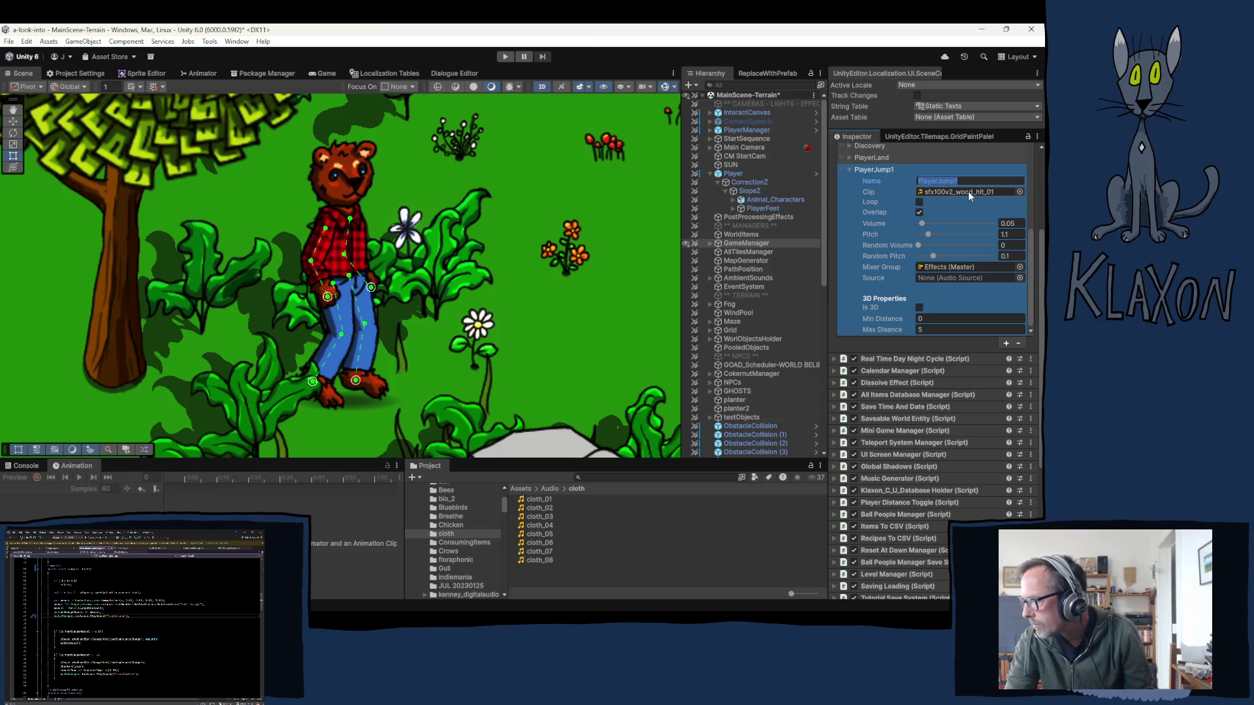
- Give PlayerJump1 the cloth_01 clip, volume 0.2 and pitch 1, then collapse it
{"action": "mouse_move", "coordinate": [539, 503]}
{"action": "left_mouse_down"}
{"action": "mouse_move", "coordinate": [817, 314]}
{"action": "mouse_move", "coordinate": [950, 196]}
{"action": "left_mouse_up"}
{"action": "left_click", "coordinate": [1008, 224]}
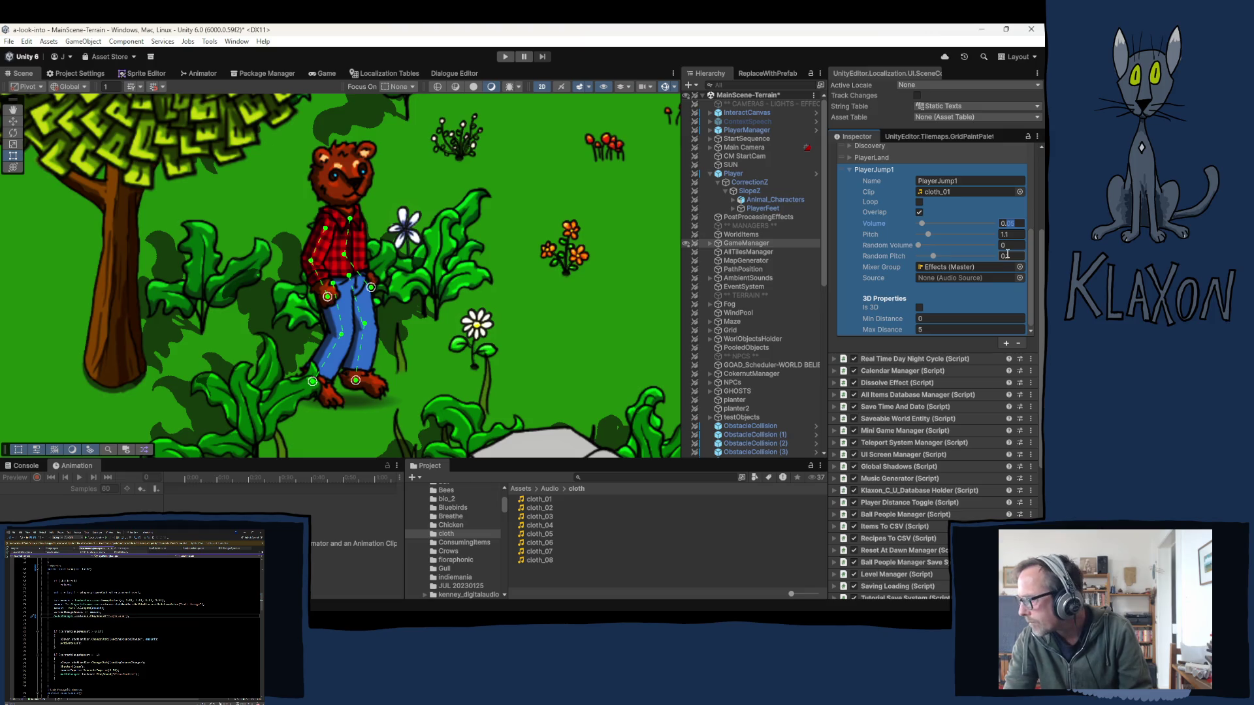
{"action": "type", "text": "0.2"}
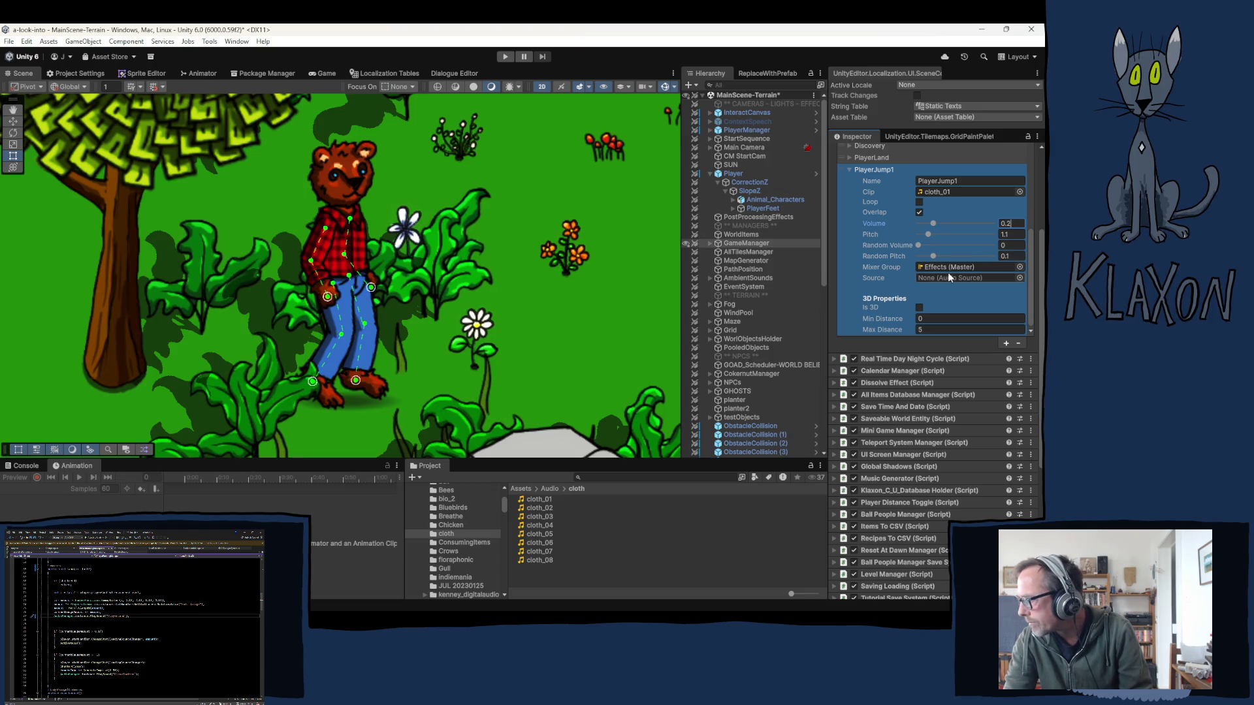
{"action": "left_click", "coordinate": [1004, 235]}
{"action": "type", "text": "1"}
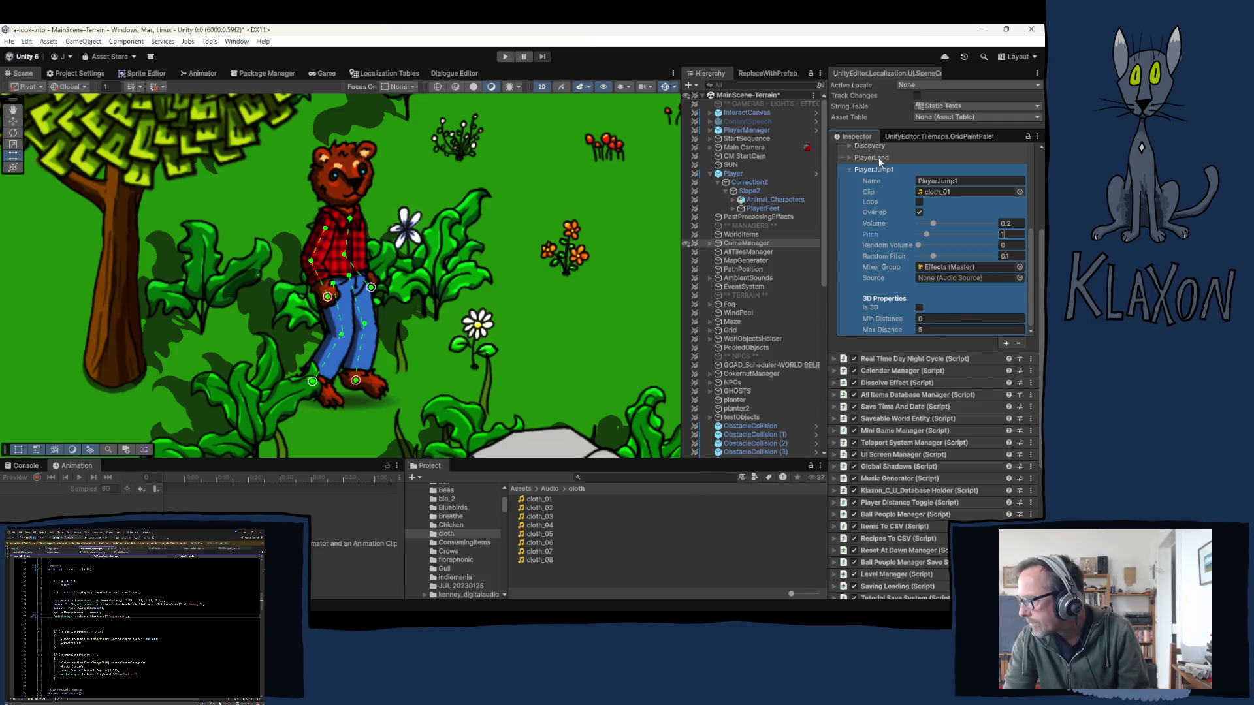
{"action": "left_click", "coordinate": [849, 170]}
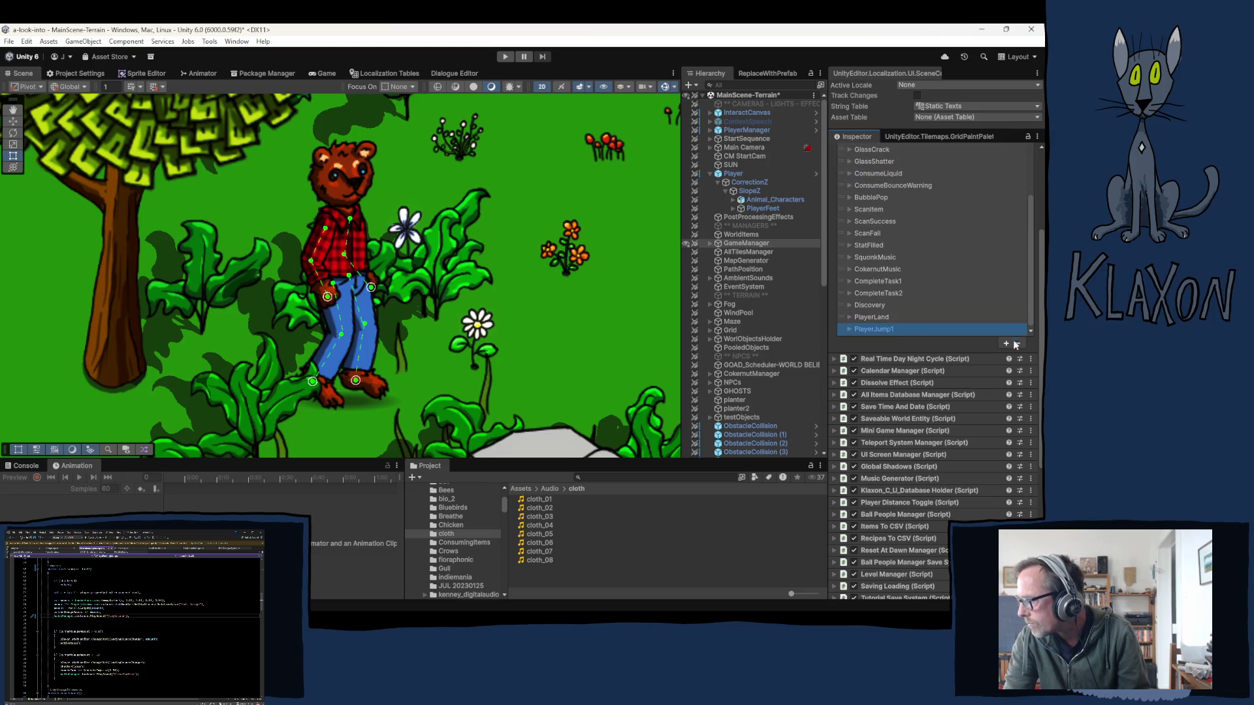
- Add seven copies of PlayerJump1 so the list holds eight, and expand one copy
{"action": "scroll", "coordinate": [942, 226], "scroll_direction": "down", "scroll_amount": 5}
{"action": "scroll", "coordinate": [859, 274], "scroll_direction": "up", "scroll_amount": 2}
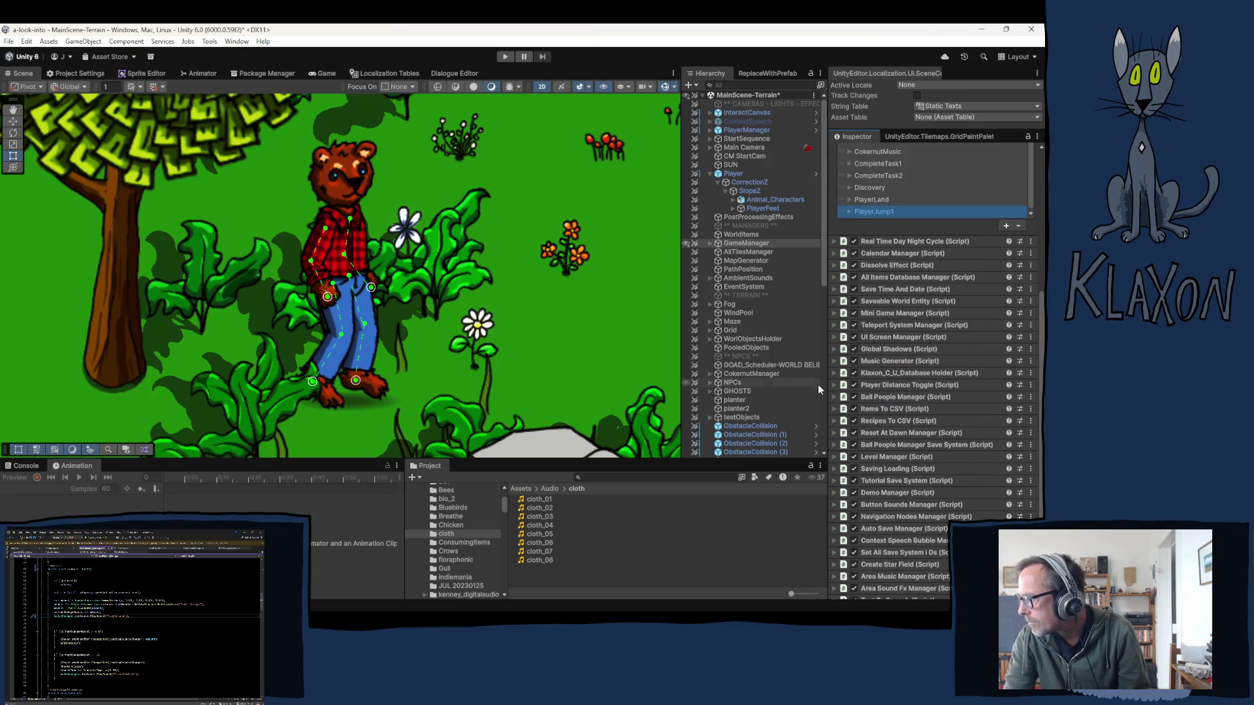
{"action": "scroll", "coordinate": [868, 427], "scroll_direction": "up", "scroll_amount": 2}
{"action": "scroll", "coordinate": [868, 427], "scroll_direction": "up", "scroll_amount": 2}
{"action": "left_click", "coordinate": [1006, 344]}
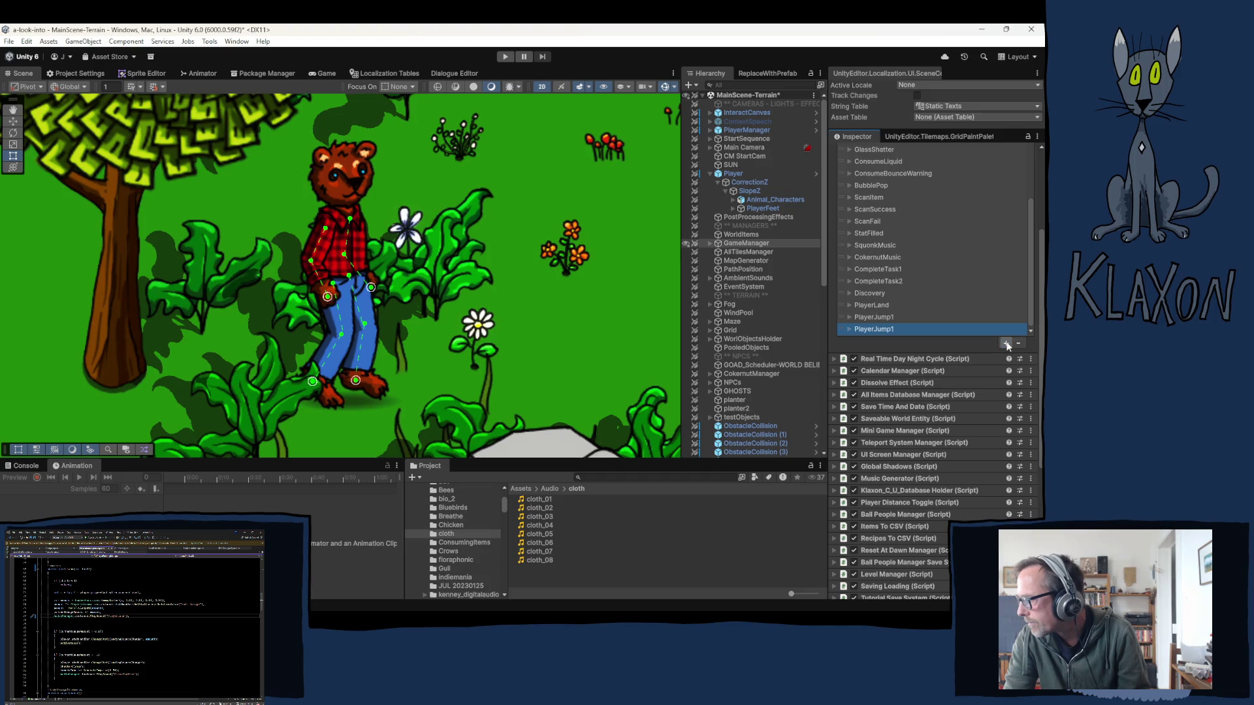
{"action": "left_click", "coordinate": [1007, 344]}
{"action": "left_click", "coordinate": [1006, 345]}
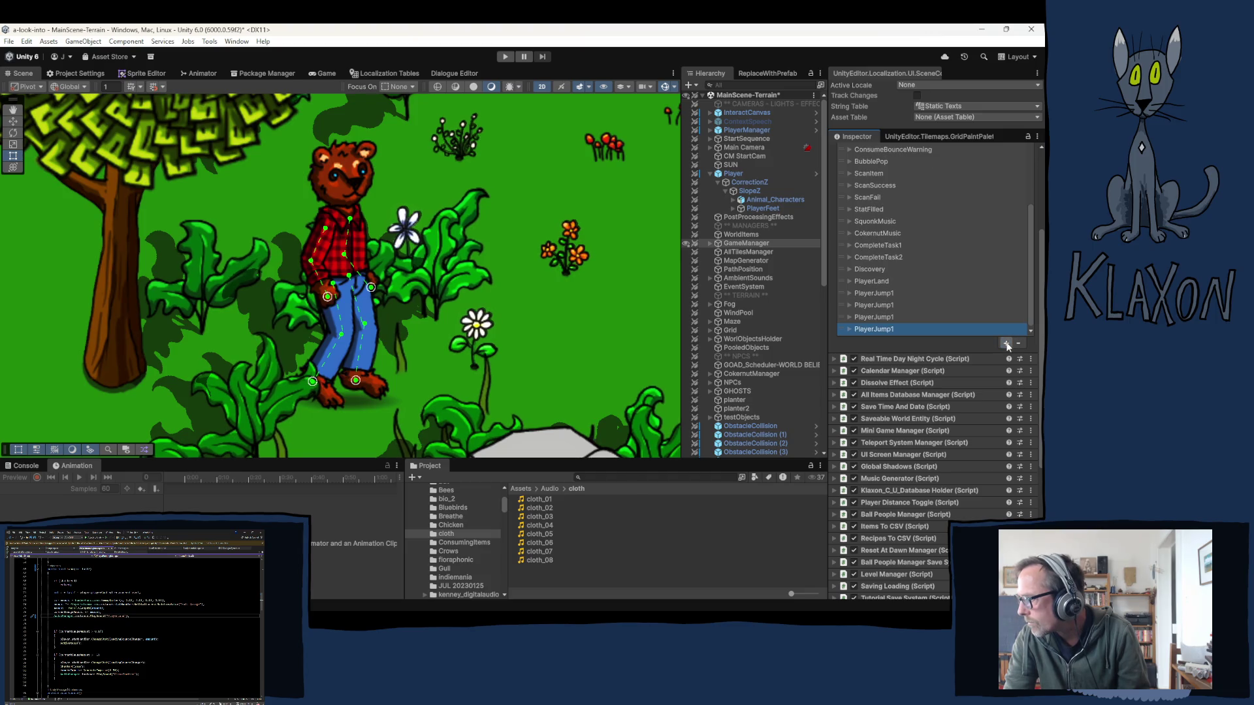
{"action": "left_click", "coordinate": [1007, 344]}
{"action": "left_click", "coordinate": [1006, 345]}
{"action": "left_click", "coordinate": [1007, 344]}
{"action": "left_click", "coordinate": [1007, 344]}
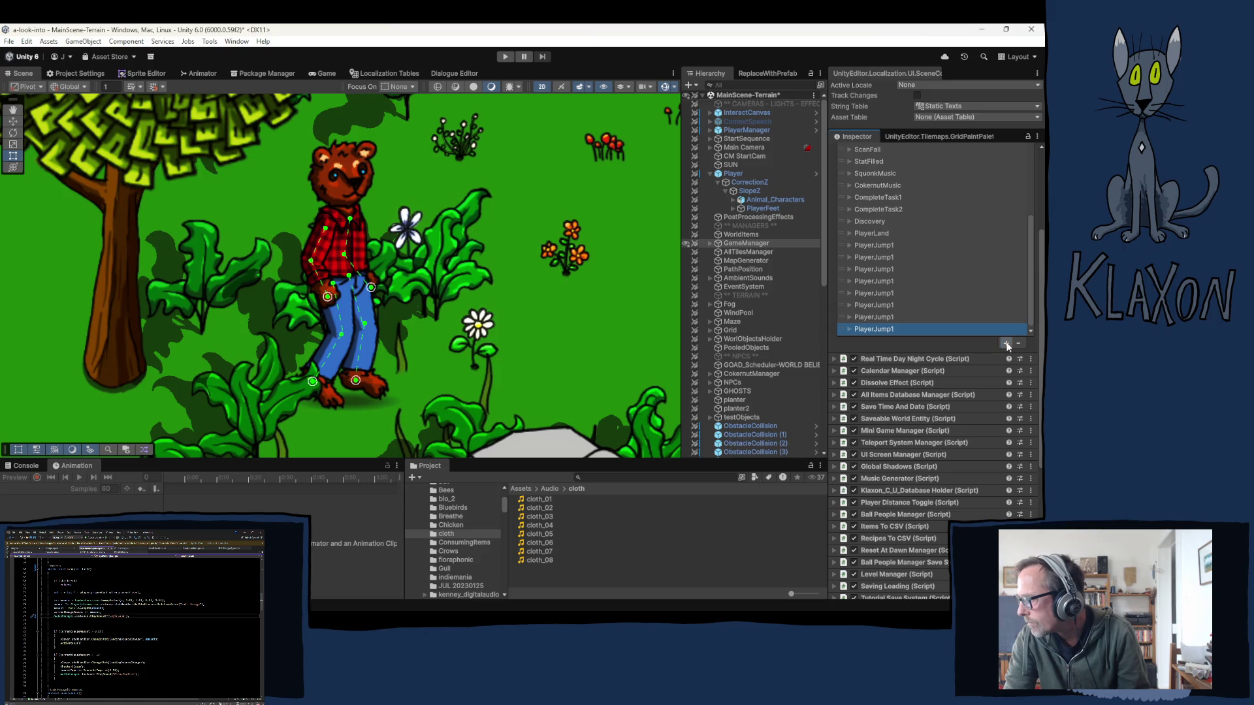
{"action": "left_click", "coordinate": [849, 257]}
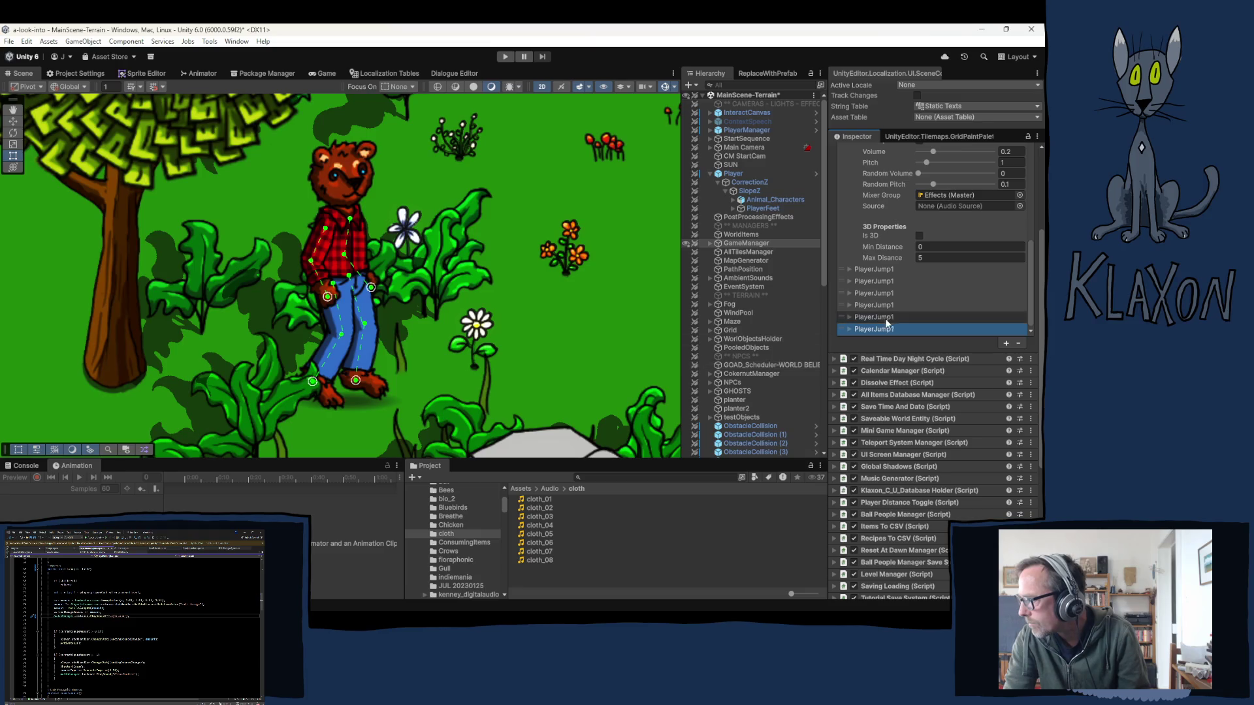
- Rename the second copy to PlayerJump2 and give it the cloth_02 clip
{"action": "scroll", "coordinate": [884, 319], "scroll_direction": "down", "scroll_amount": 1}
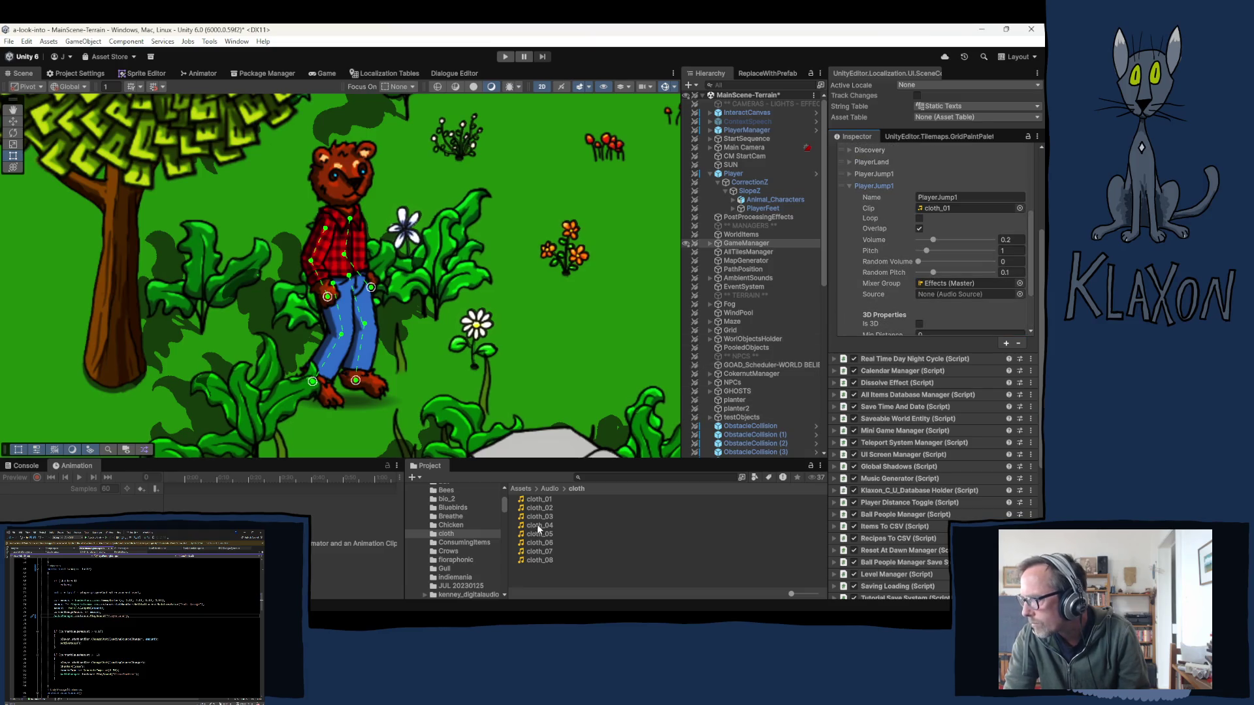
{"action": "left_click_drag", "start_coordinate": [529, 509], "coordinate": [933, 209]}
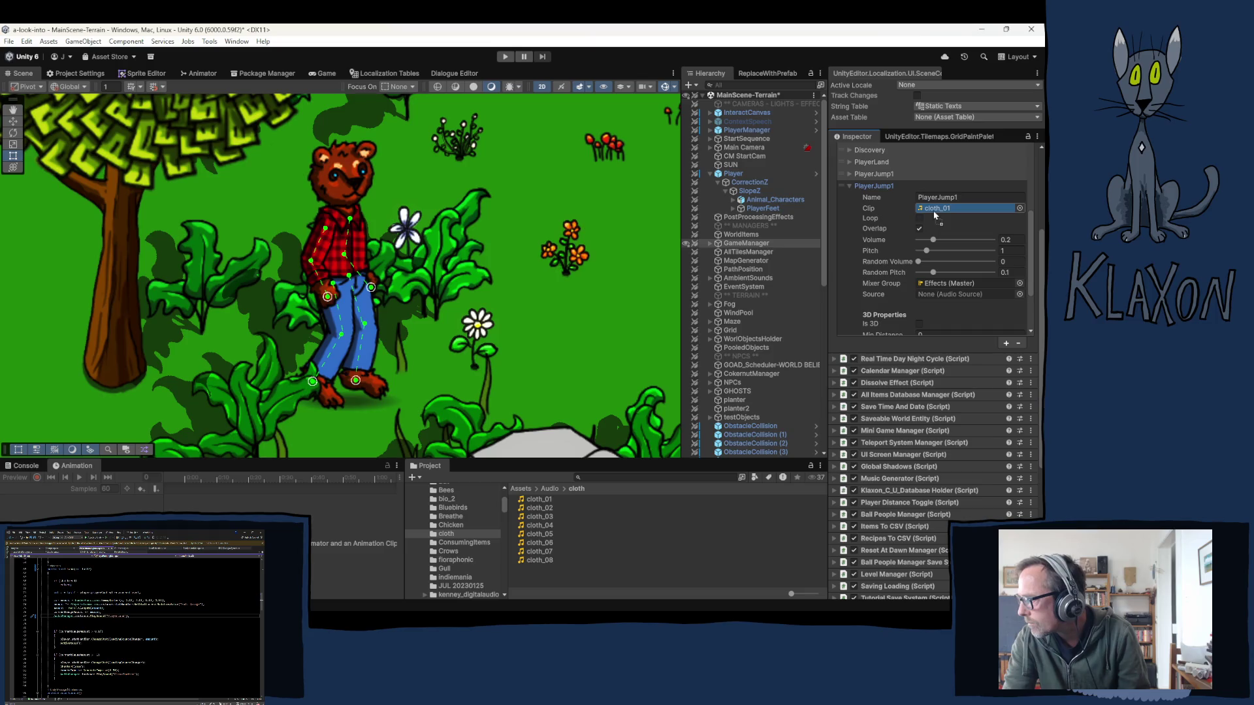
{"action": "left_click", "coordinate": [954, 196]}
{"action": "key", "text": "BackSpace"}
{"action": "type", "text": "2"}
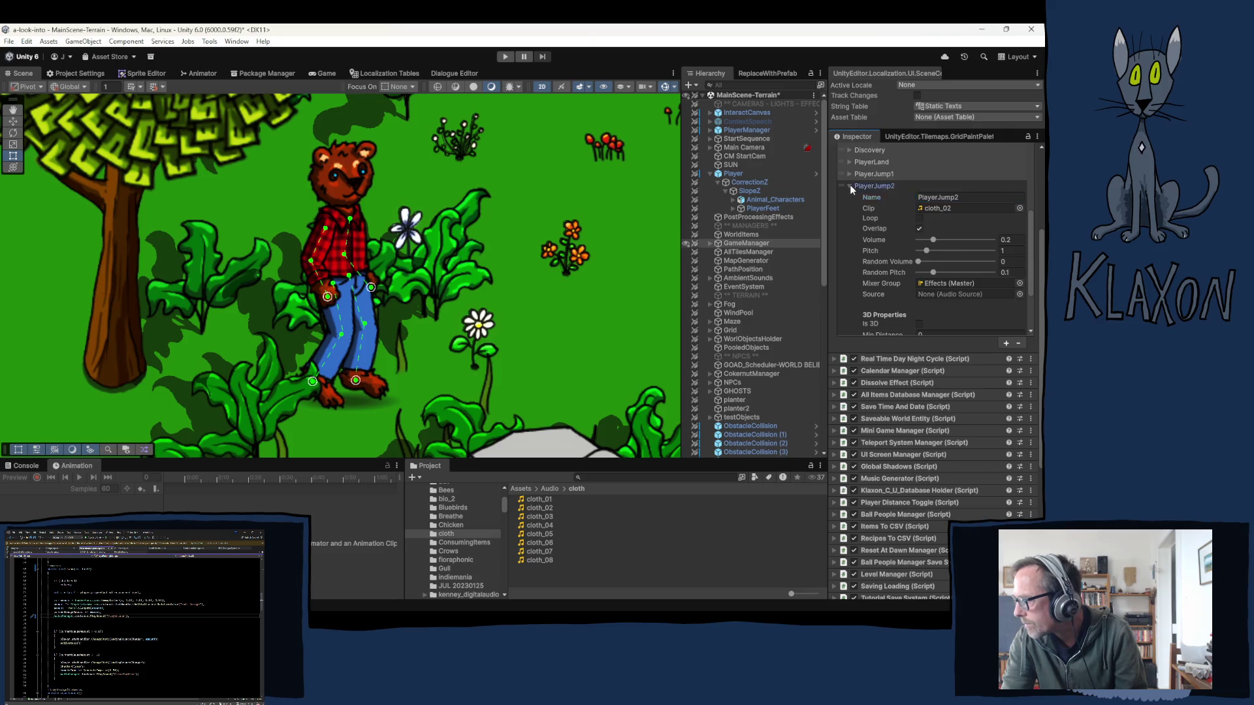
{"action": "left_click", "coordinate": [849, 185]}
- Rename the third copy to PlayerJump3 and pick cloth_03 for it
{"action": "left_click", "coordinate": [874, 270]}
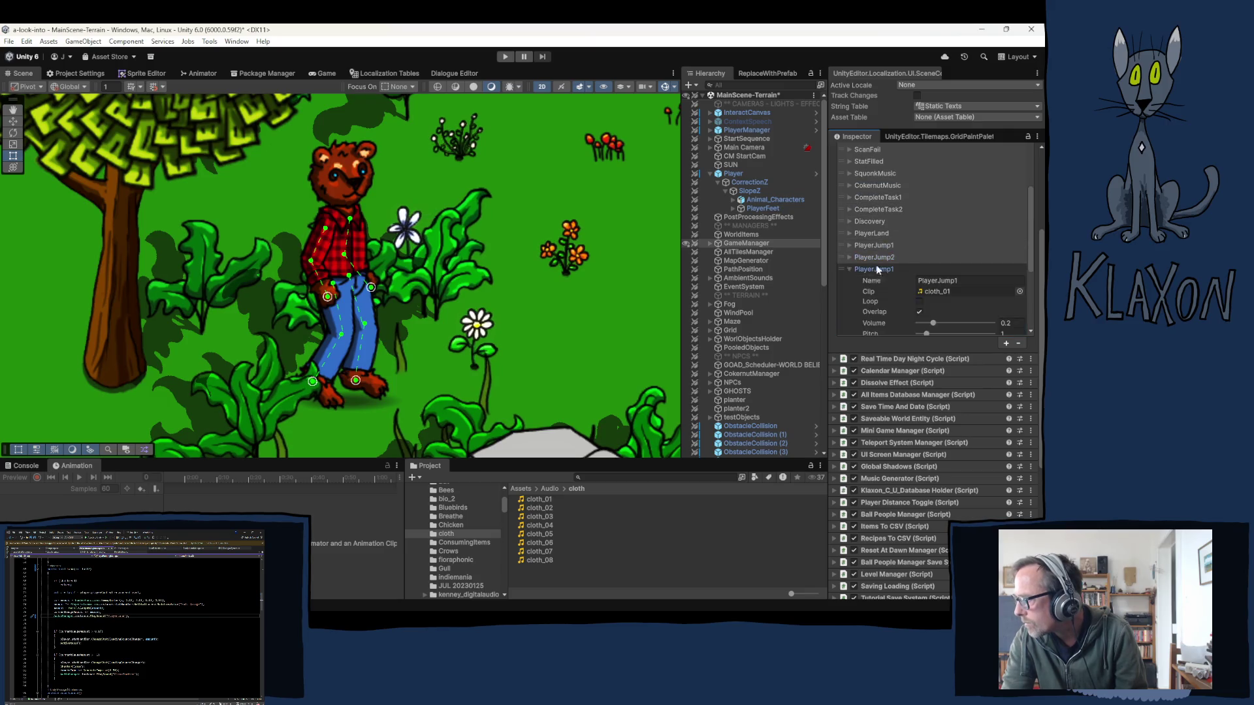
{"action": "left_click", "coordinate": [969, 280]}
{"action": "key", "text": "BackSpace"}
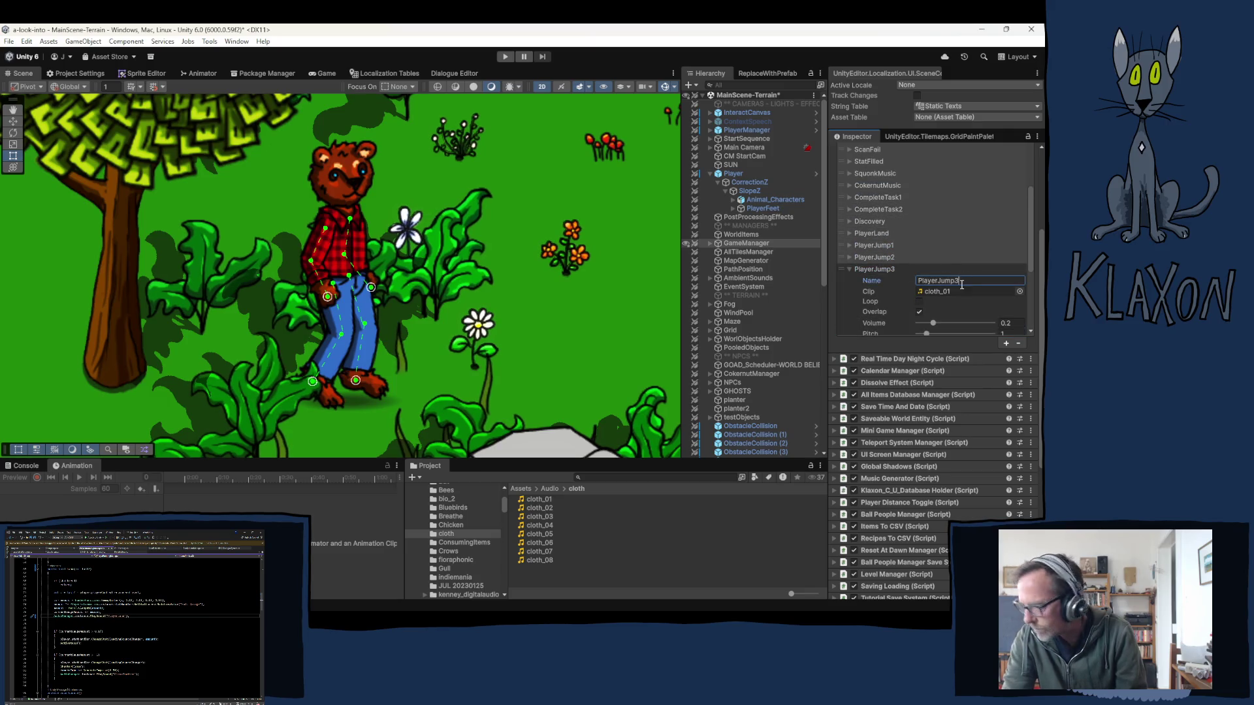
{"action": "type", "text": "3"}
{"action": "left_click", "coordinate": [538, 517]}
{"action": "left_click", "coordinate": [874, 270]}
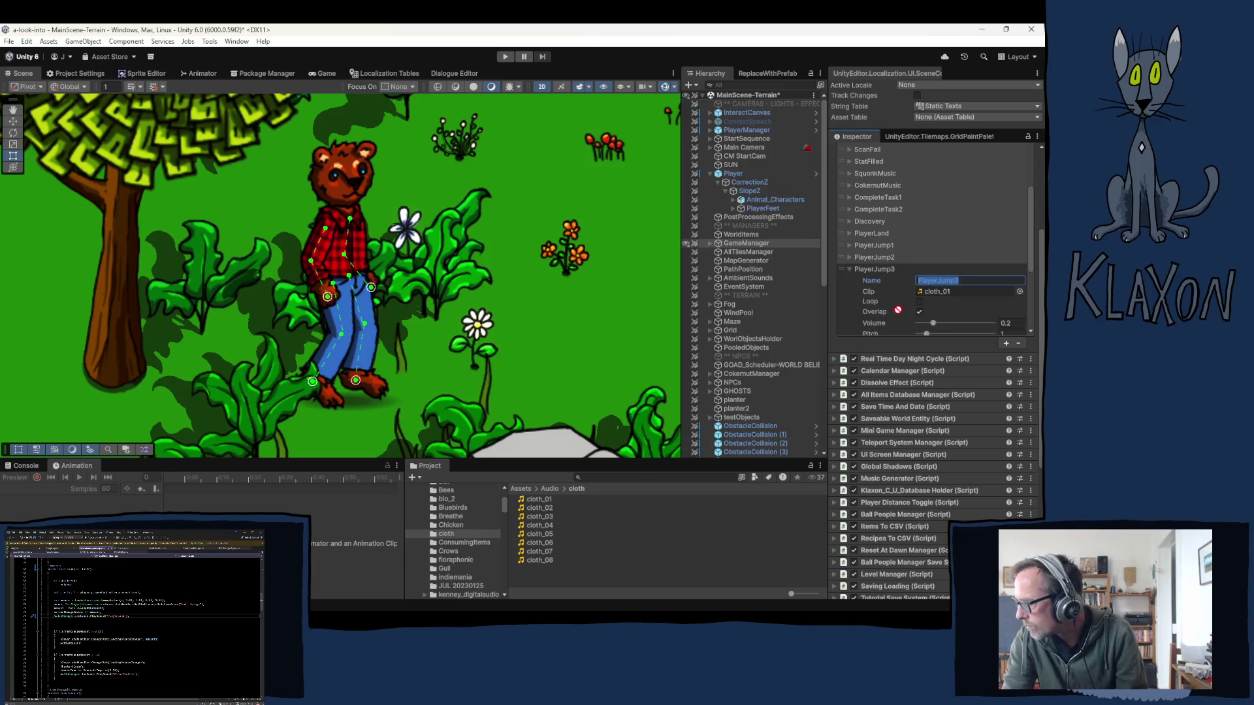
- Rename the fourth copy to PlayerJump4 and drag its cloth clip into Clip
{"action": "left_click", "coordinate": [878, 281]}
{"action": "left_click", "coordinate": [954, 292]}
{"action": "key", "text": "BackSpace"}
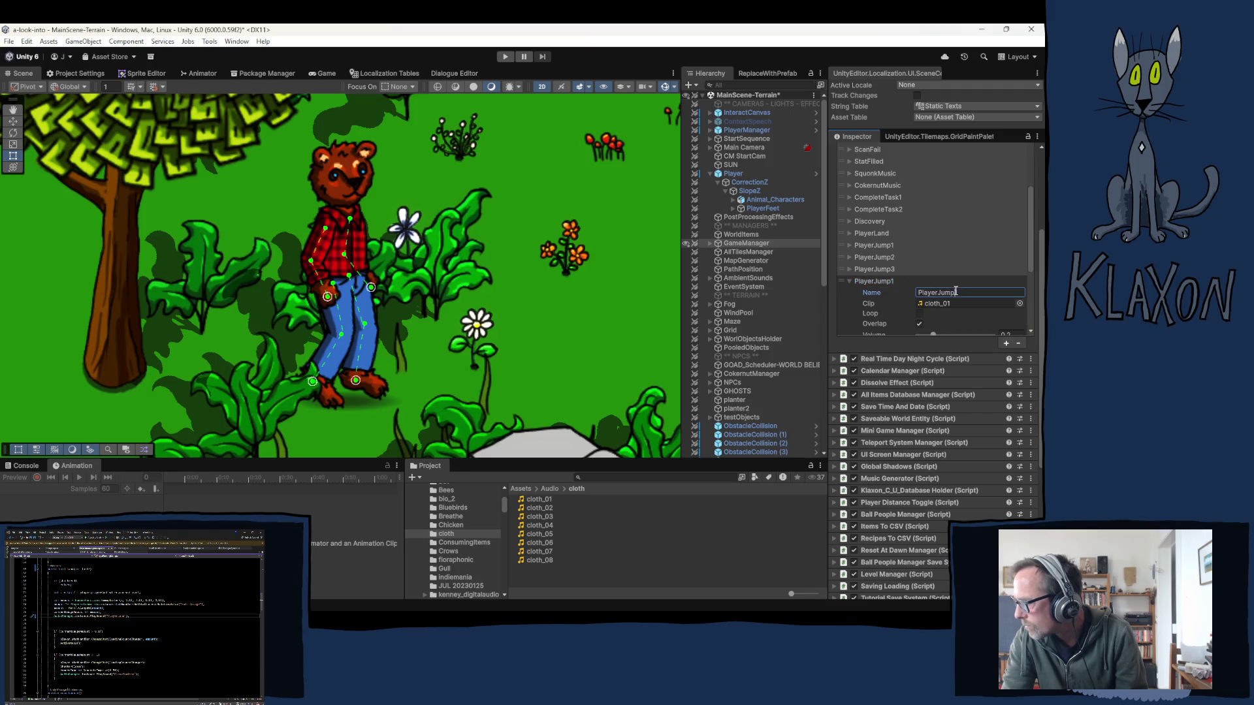
{"action": "type", "text": "4"}
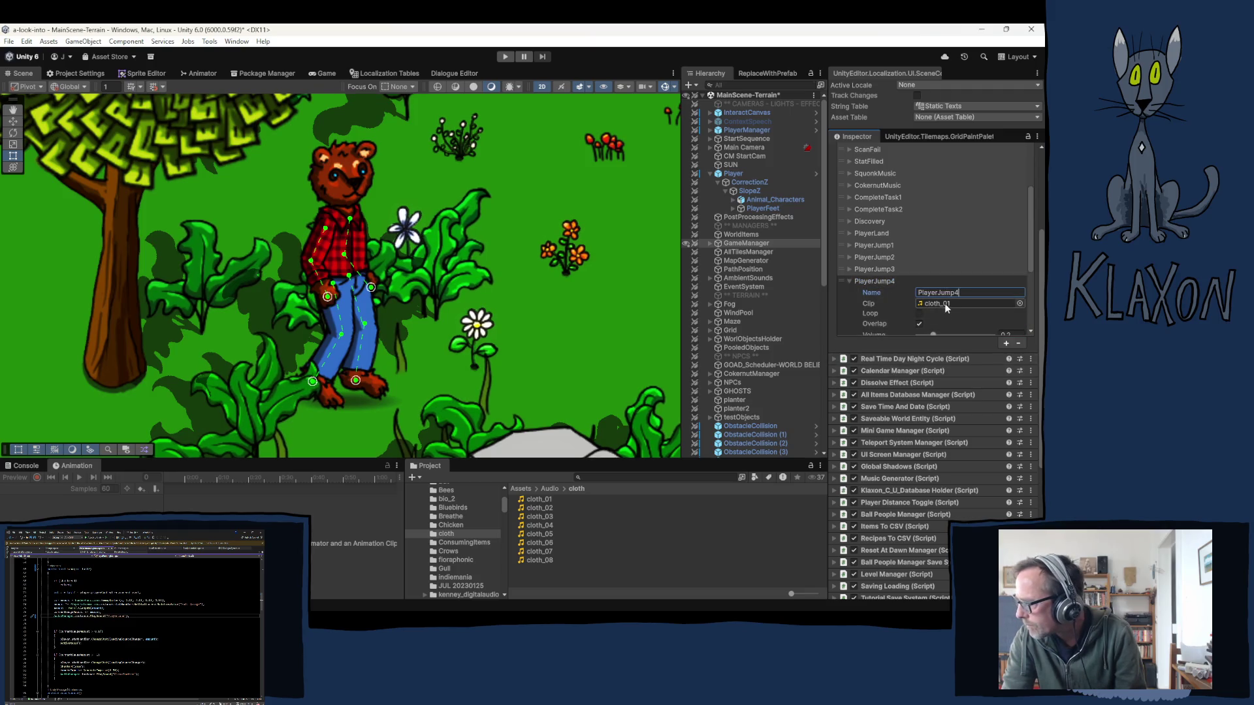
{"action": "left_click_drag", "start_coordinate": [540, 526], "coordinate": [948, 307]}
{"action": "left_click", "coordinate": [849, 280]}
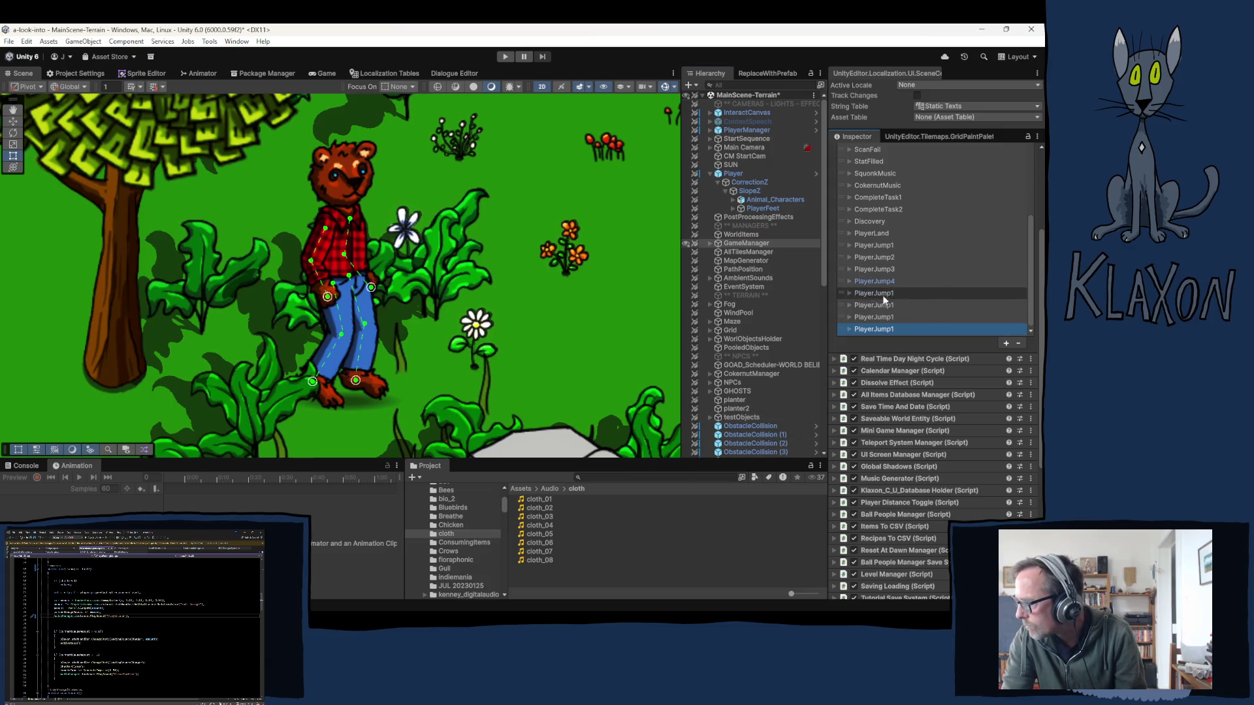
- Rename the fifth copy to PlayerJump5 with the cloth_05 clip
{"action": "left_click", "coordinate": [884, 293]}
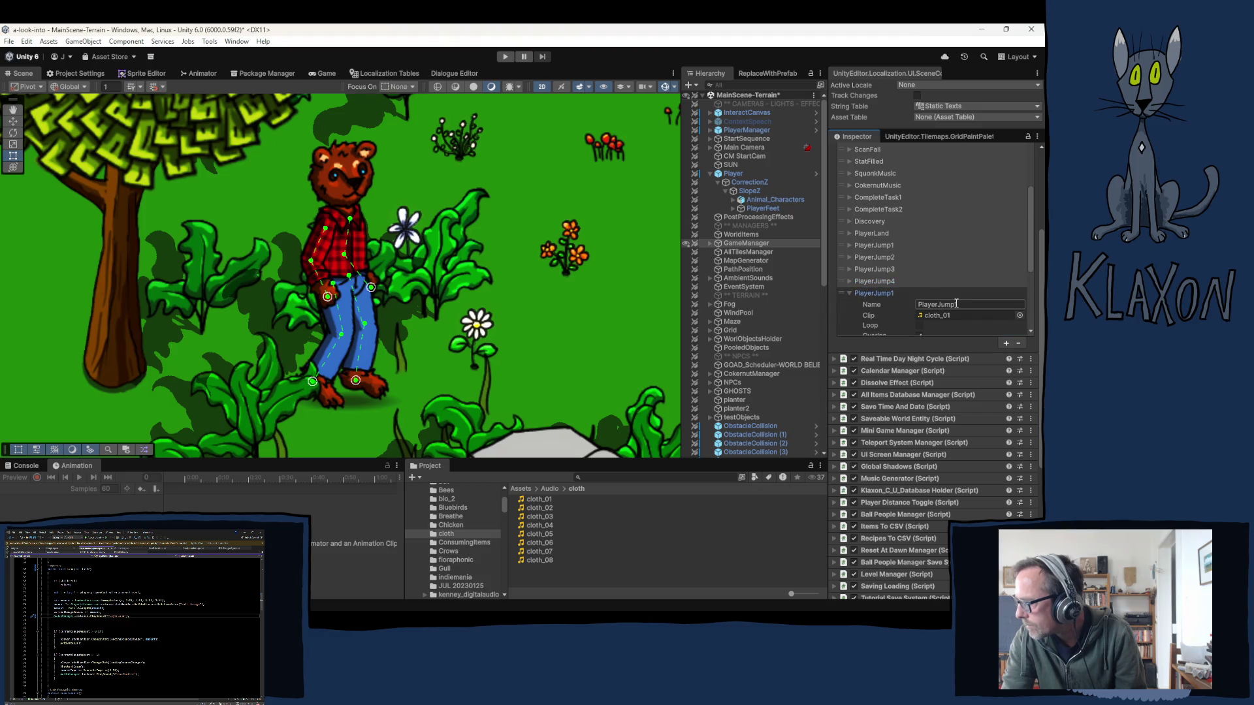
{"action": "type", "text": "5"}
{"action": "scroll", "coordinate": [953, 287], "scroll_direction": "down", "scroll_amount": 2}
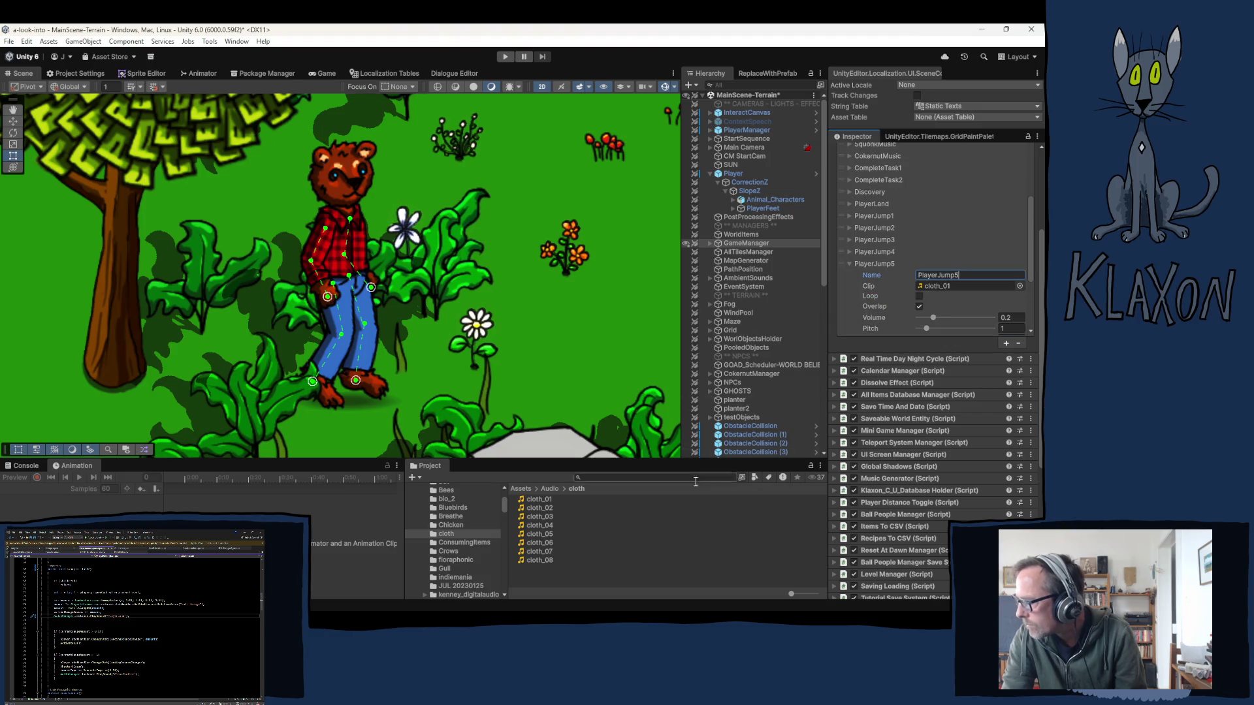
{"action": "mouse_move", "coordinate": [548, 533]}
{"action": "left_mouse_down"}
{"action": "mouse_move", "coordinate": [980, 286]}
{"action": "mouse_move", "coordinate": [969, 289]}
{"action": "left_mouse_up"}
{"action": "left_click", "coordinate": [848, 262]}
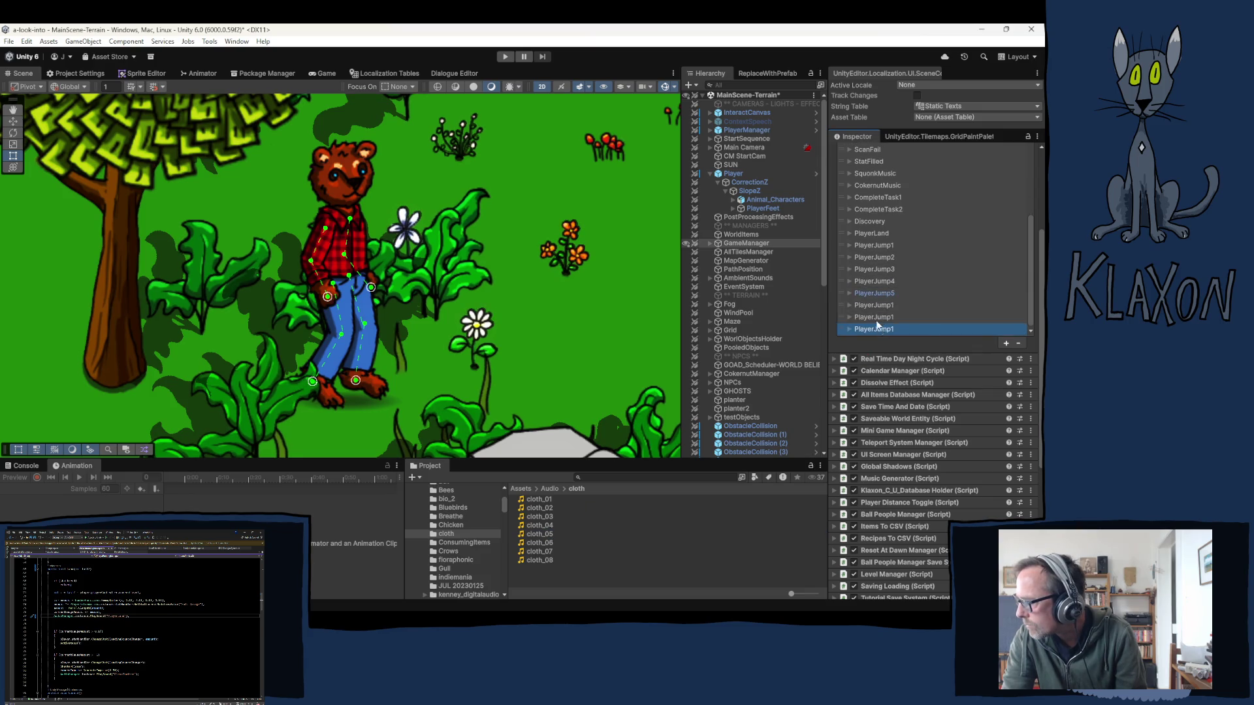
- Rename the sixth copy to PlayerJump6 with the cloth_06 clip
{"action": "scroll", "coordinate": [878, 314], "scroll_direction": "down", "scroll_amount": 2}
{"action": "left_click", "coordinate": [849, 245]}
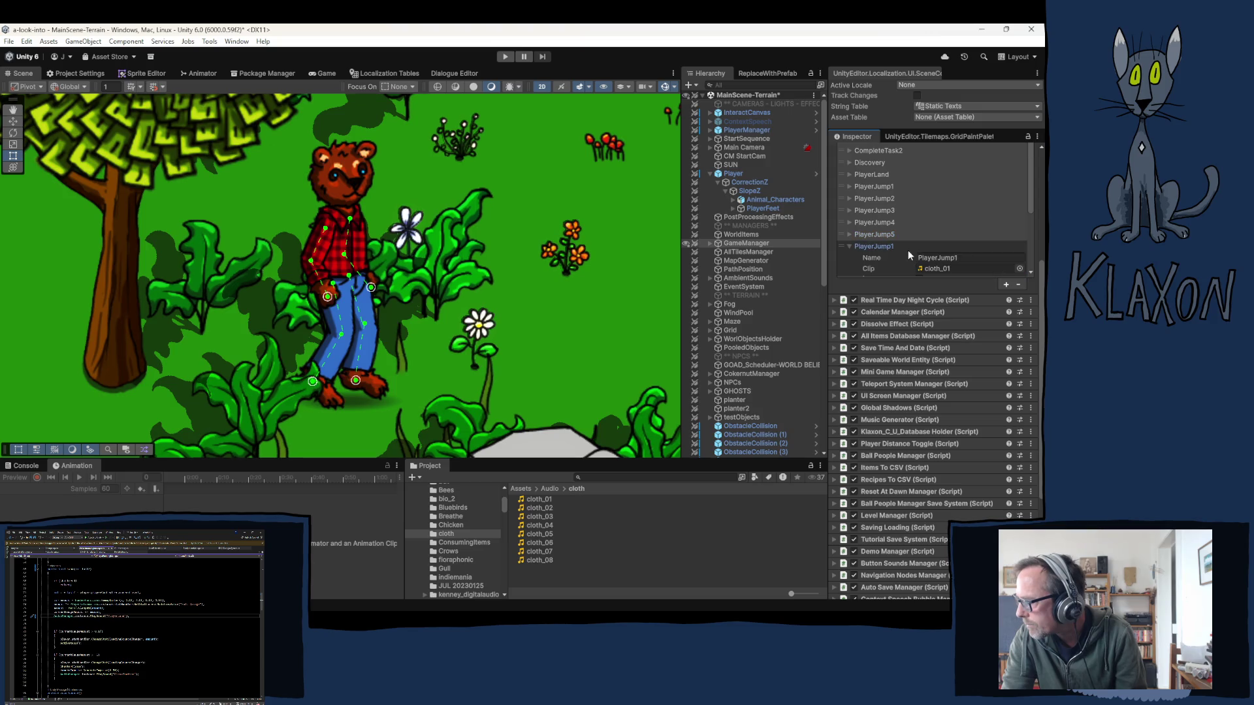
{"action": "left_click", "coordinate": [957, 257]}
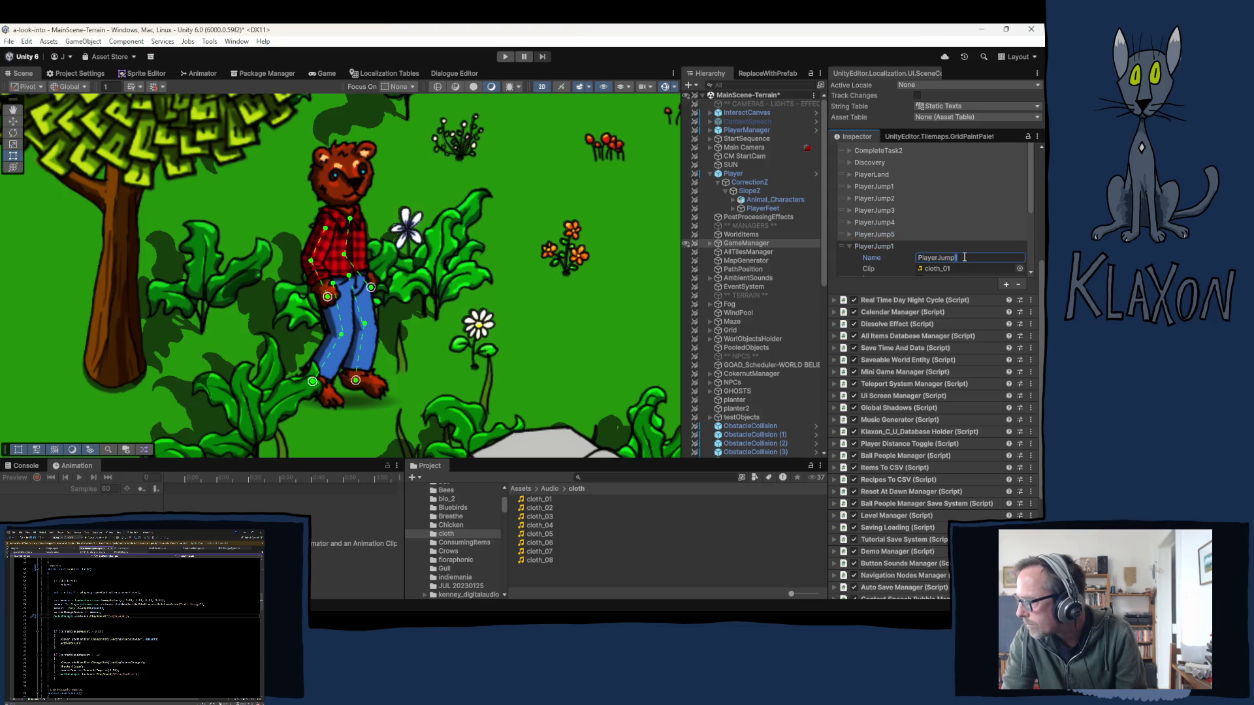
{"action": "key", "text": "BackSpace"}
{"action": "type", "text": "6"}
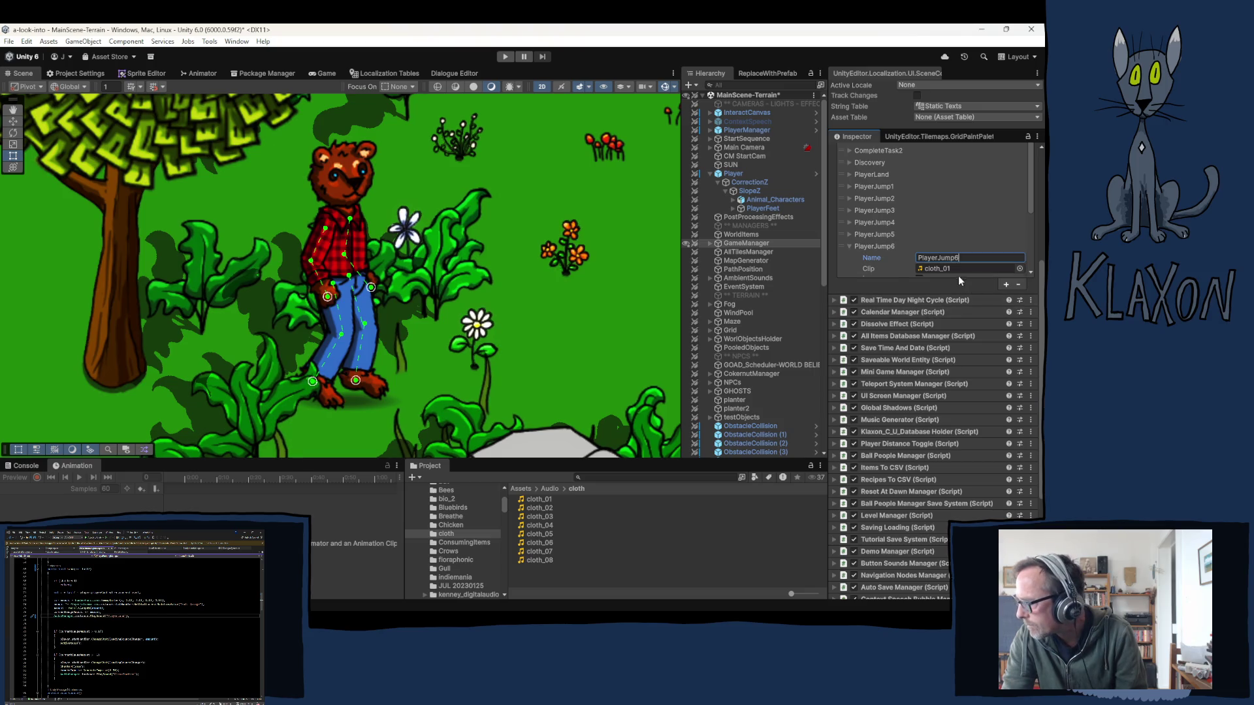
{"action": "left_click_drag", "start_coordinate": [548, 547], "coordinate": [932, 269]}
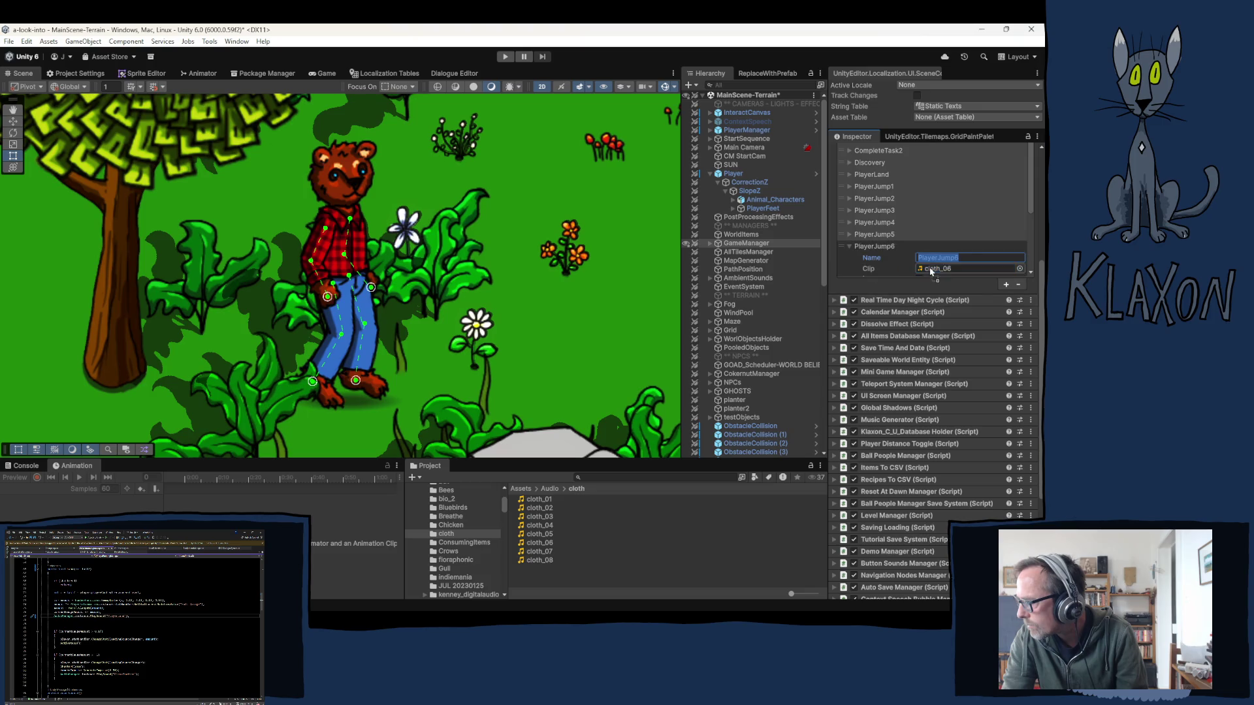
{"action": "left_click", "coordinate": [850, 246]}
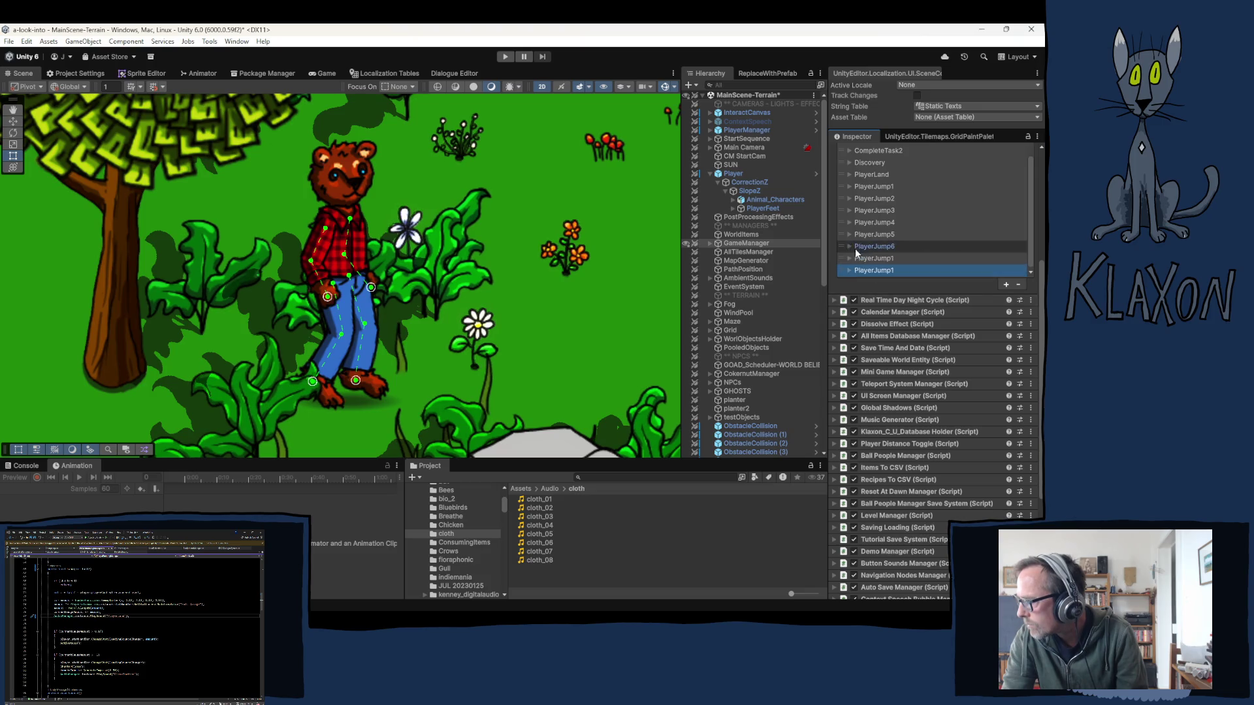
- Rename the seventh copy to PlayerJump7 with the cloth_07 clip
{"action": "left_click", "coordinate": [1006, 284]}
{"action": "scroll", "coordinate": [986, 262], "scroll_direction": "down", "scroll_amount": 5}
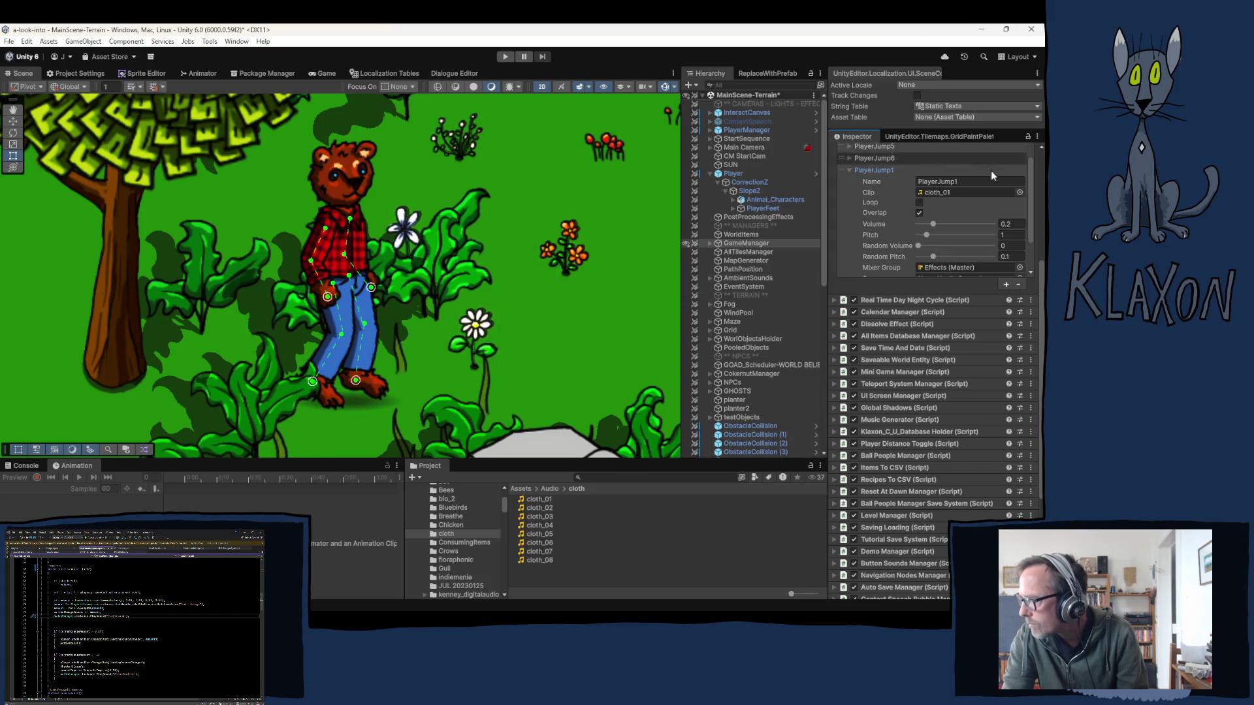
{"action": "left_click", "coordinate": [957, 182]}
{"action": "key", "text": "BackSpace"}
{"action": "type", "text": "7"}
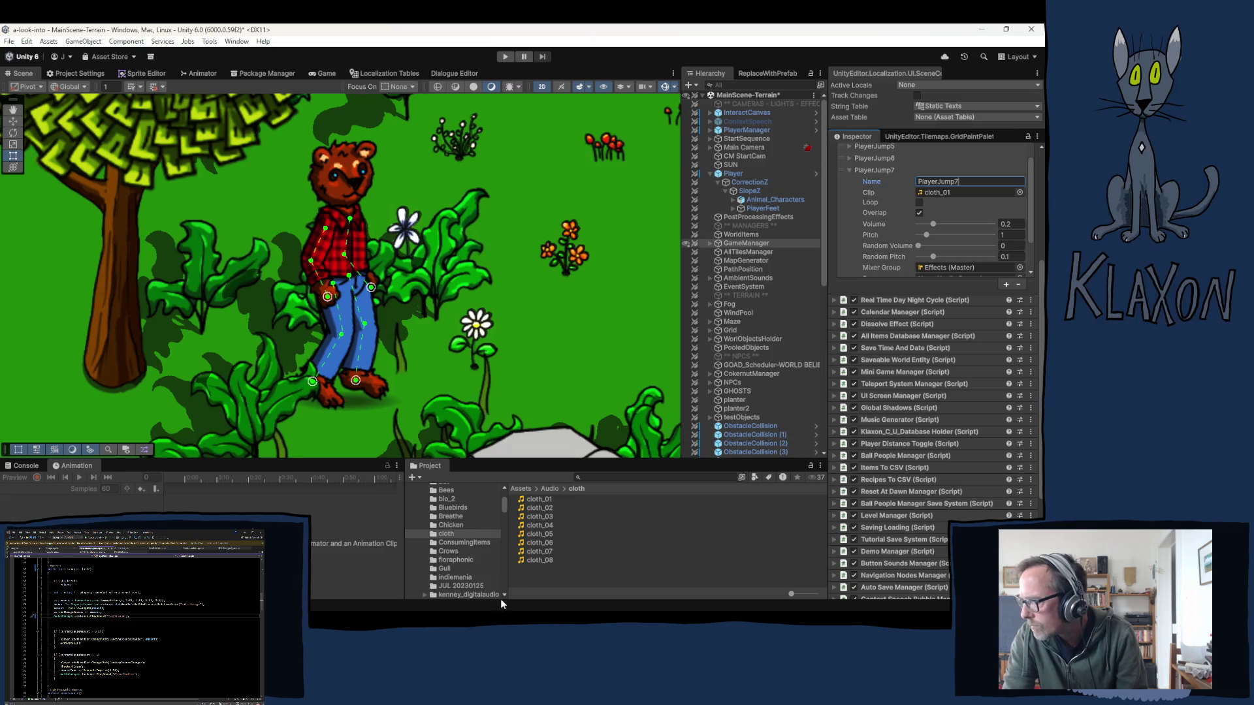
{"action": "mouse_move", "coordinate": [539, 552]}
{"action": "left_mouse_down"}
{"action": "mouse_move", "coordinate": [944, 260]}
{"action": "mouse_move", "coordinate": [934, 200]}
{"action": "left_mouse_up"}
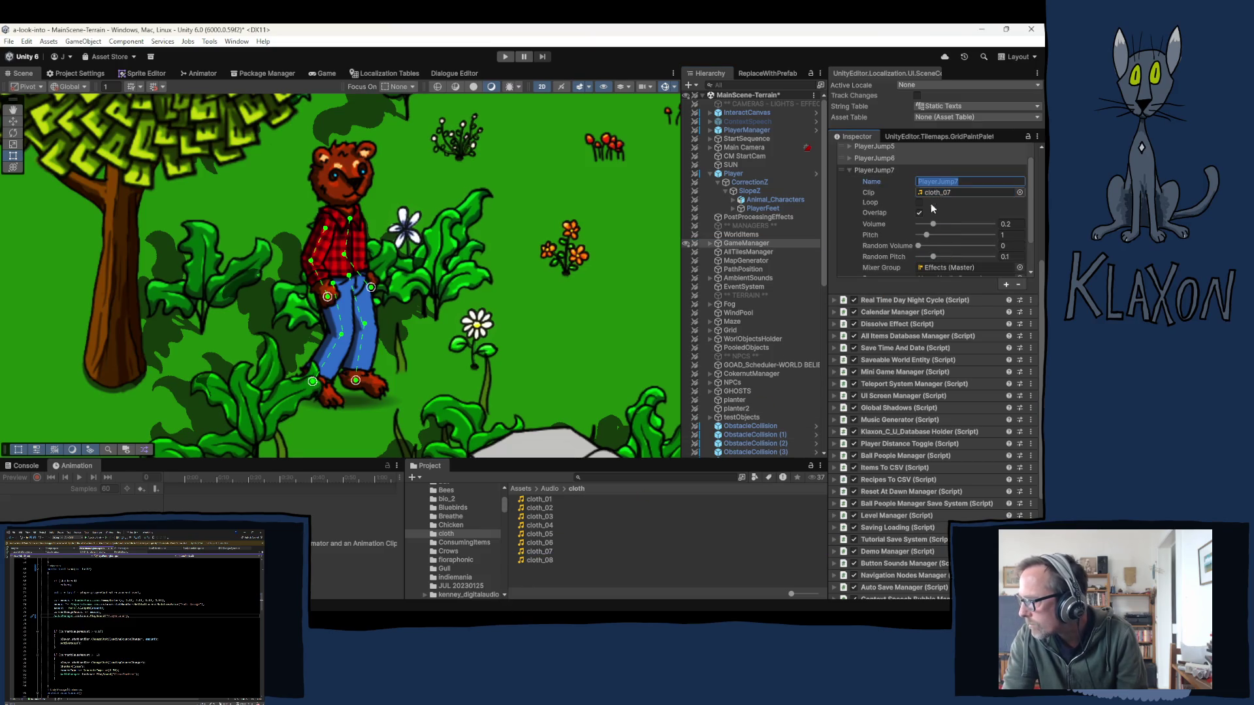
{"action": "left_click", "coordinate": [856, 171]}
{"action": "left_click", "coordinate": [883, 273]}
- Rename the last copy to PlayerJump8 and assign it the cloth_08 clip
{"action": "left_click", "coordinate": [888, 272]}
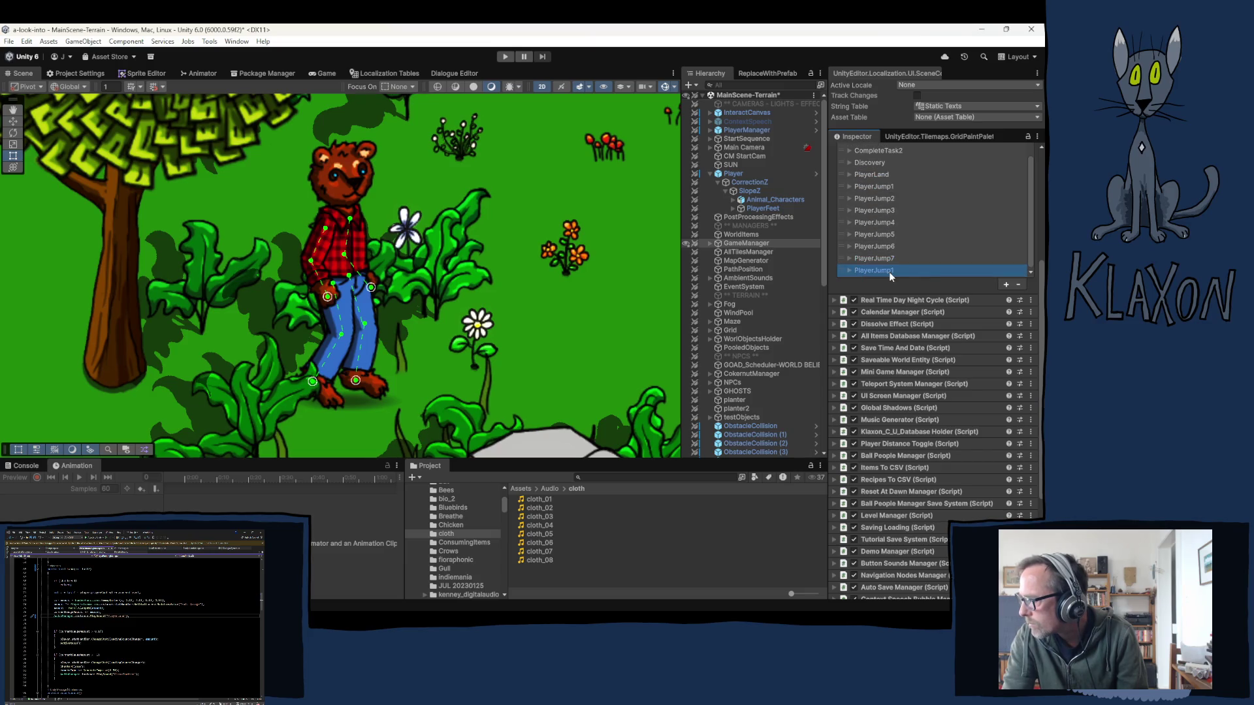
{"action": "scroll", "coordinate": [977, 250], "scroll_direction": "down", "scroll_amount": 2}
{"action": "left_click", "coordinate": [956, 223]}
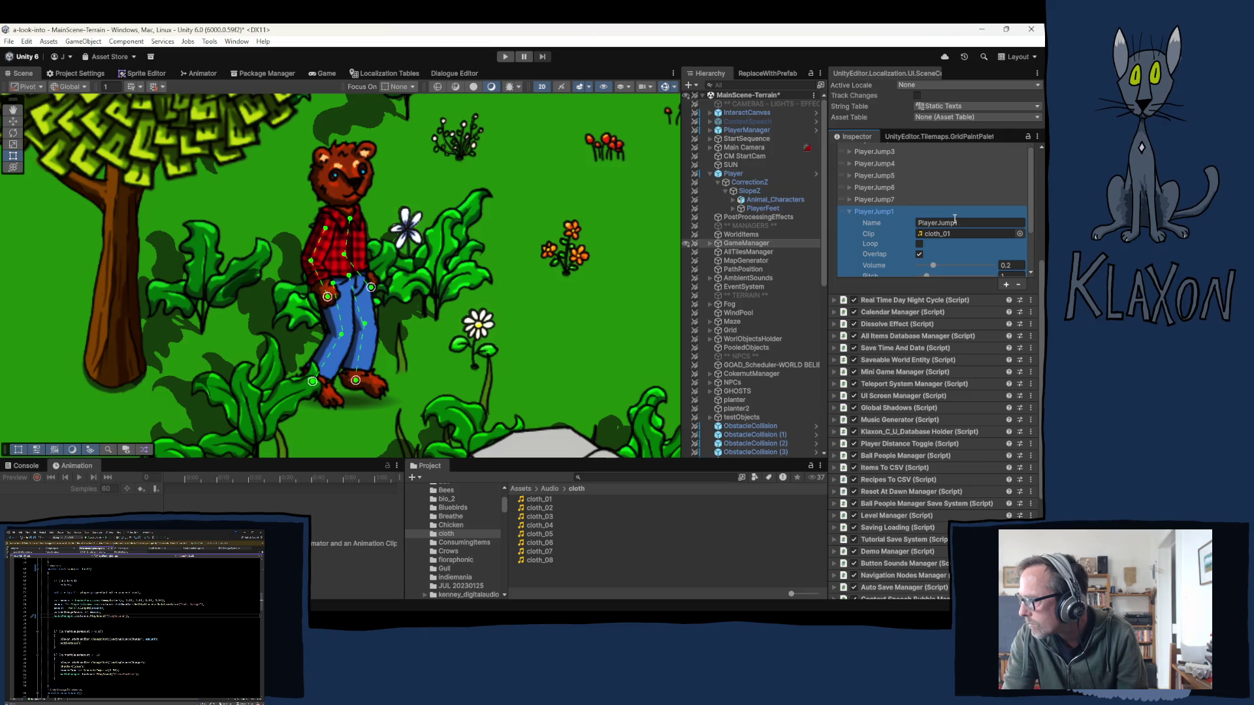
{"action": "key", "text": "BackSpace"}
{"action": "type", "text": "8"}
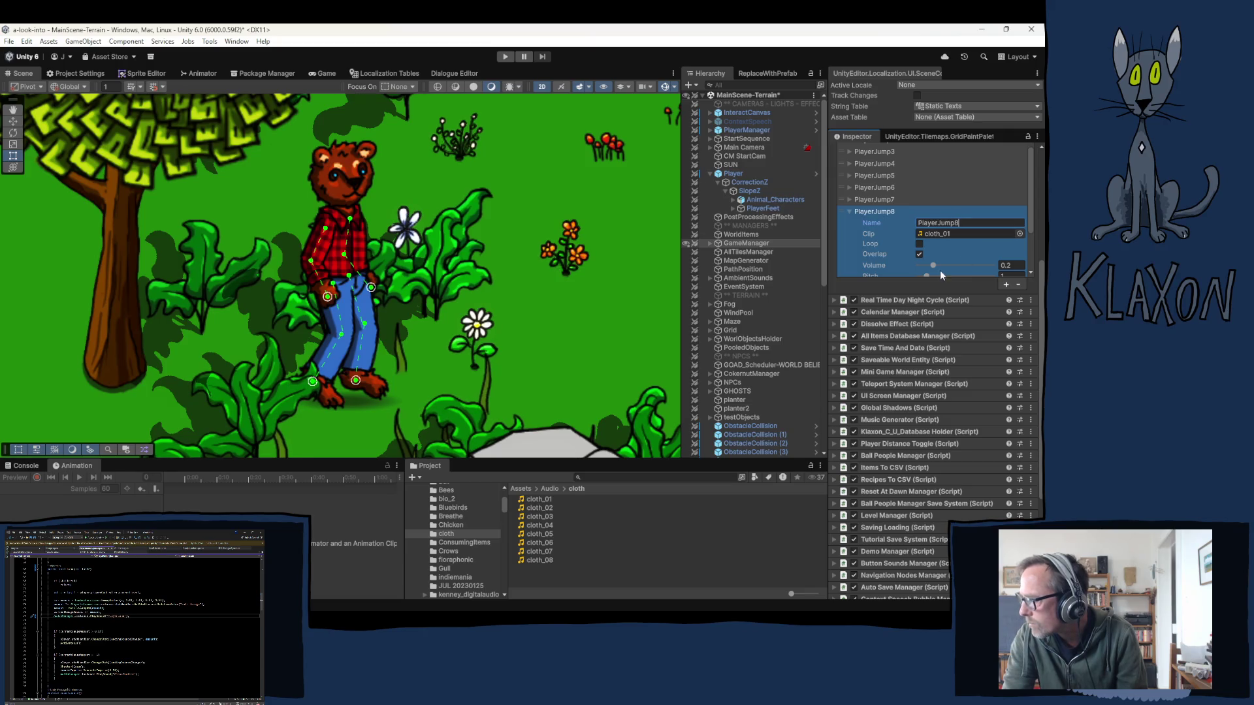
{"action": "mouse_move", "coordinate": [541, 565]}
{"action": "left_mouse_down"}
{"action": "mouse_move", "coordinate": [751, 262]}
{"action": "mouse_move", "coordinate": [947, 234]}
{"action": "left_mouse_up"}
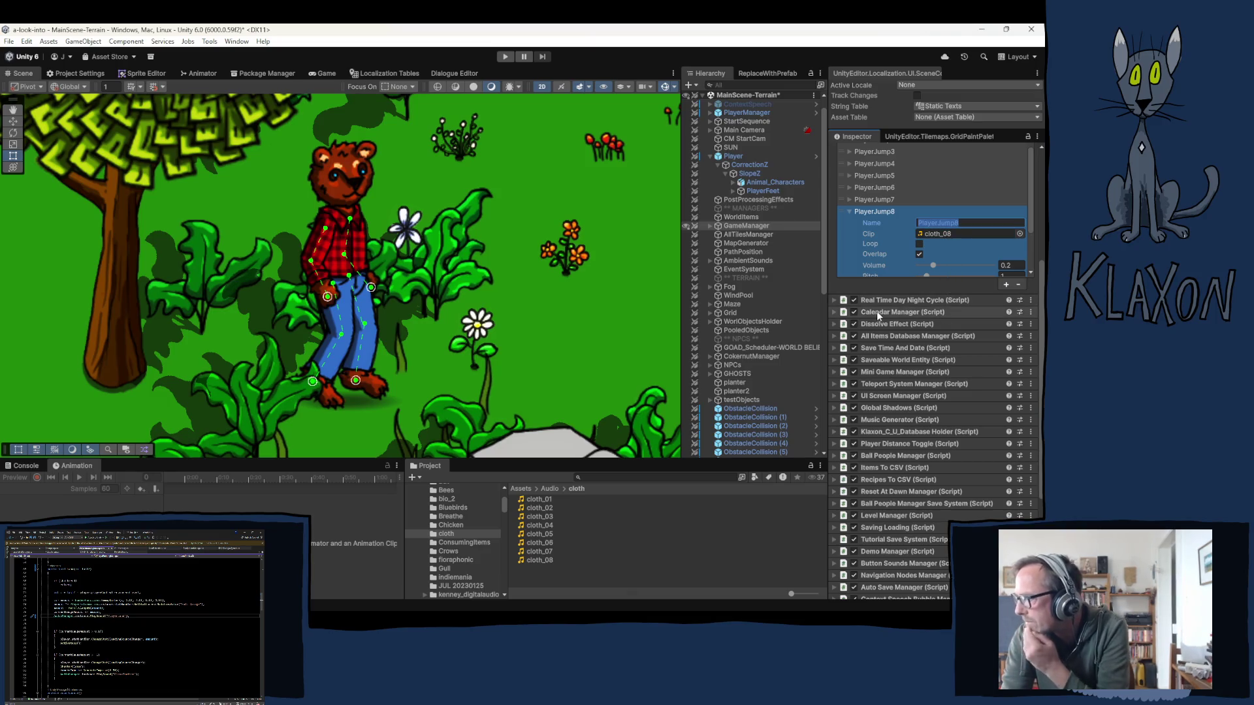
- Collapse the Player object's children in the Hierarchy and select PlayerManager
{"action": "scroll", "coordinate": [884, 249], "scroll_direction": "down", "scroll_amount": 5}
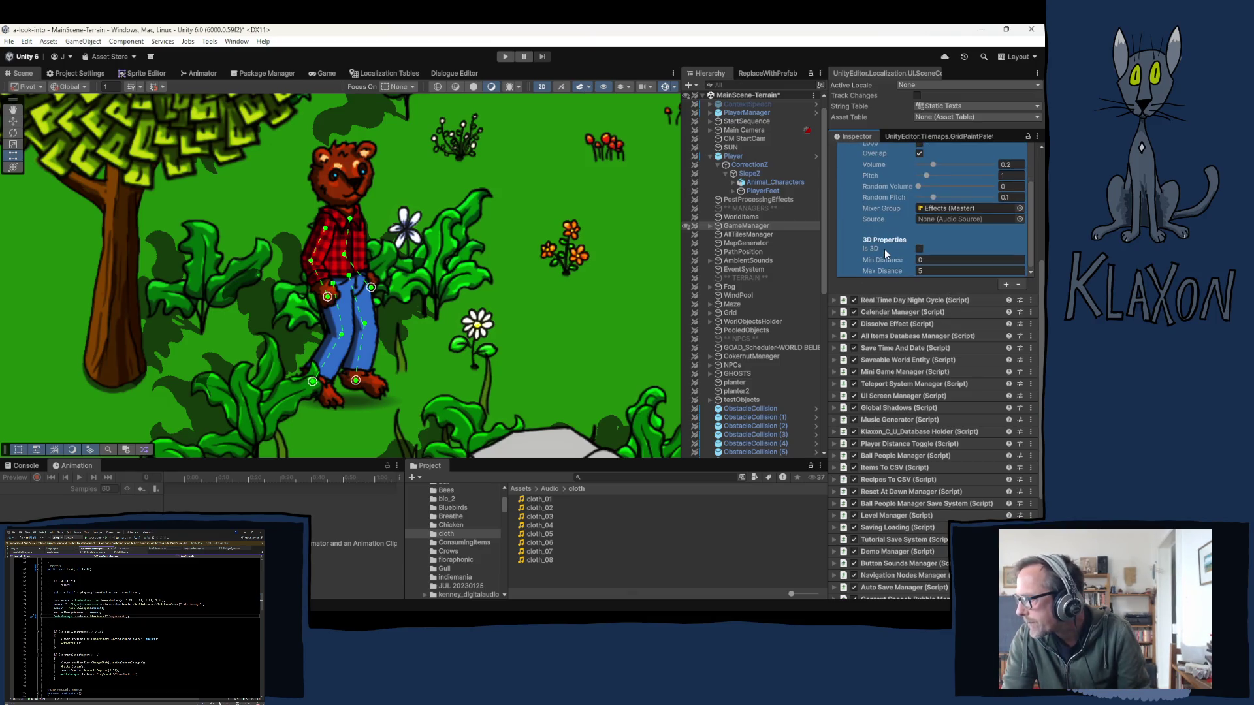
{"action": "scroll", "coordinate": [904, 263], "scroll_direction": "down", "scroll_amount": 5}
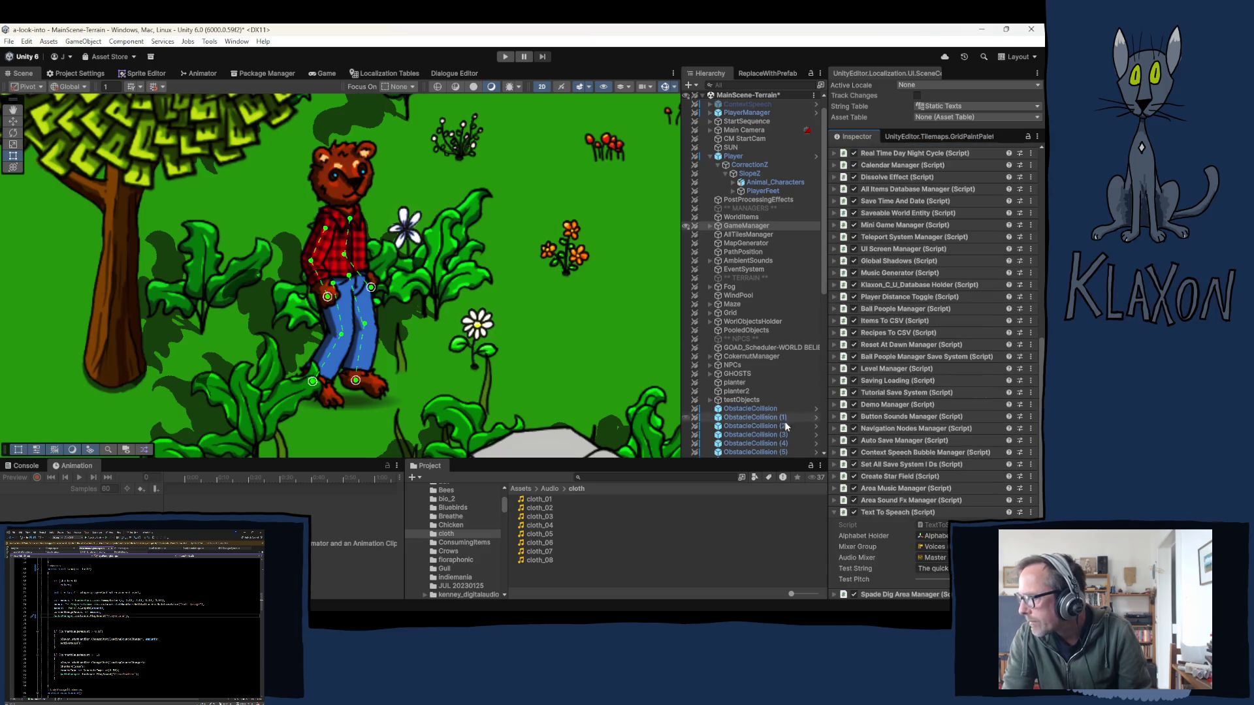
{"action": "left_click", "coordinate": [710, 157]}
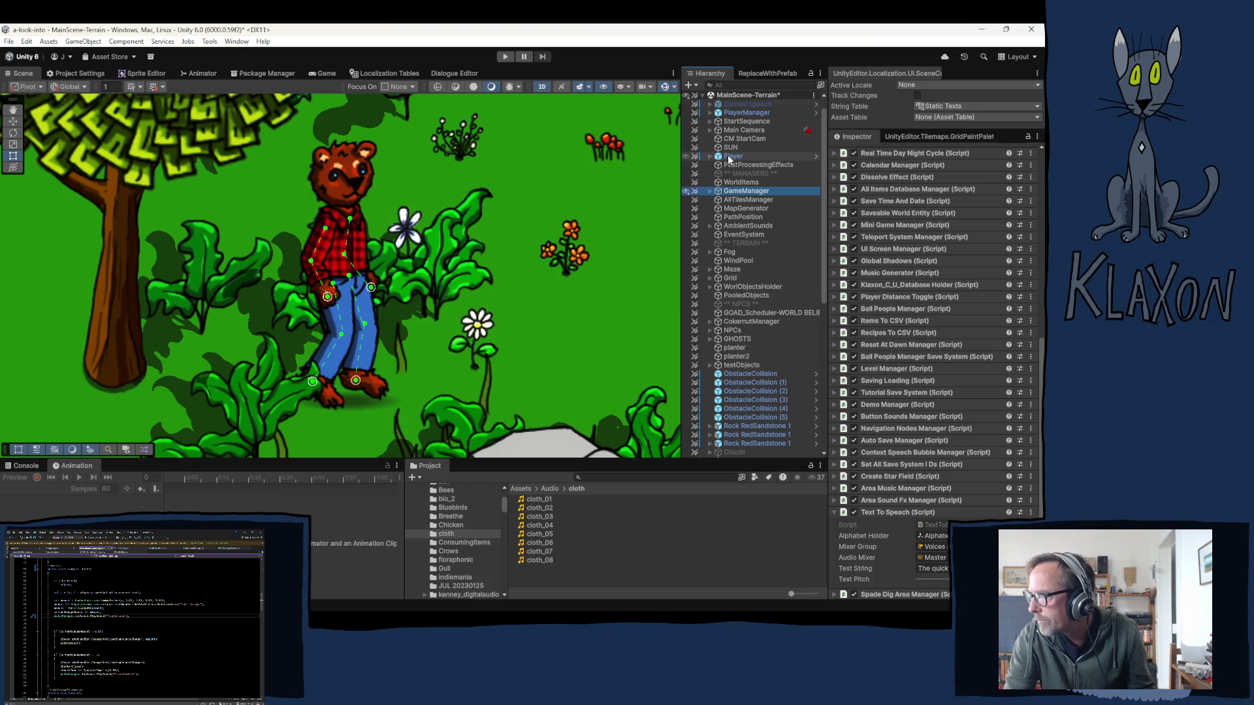
{"action": "left_click", "coordinate": [737, 115]}
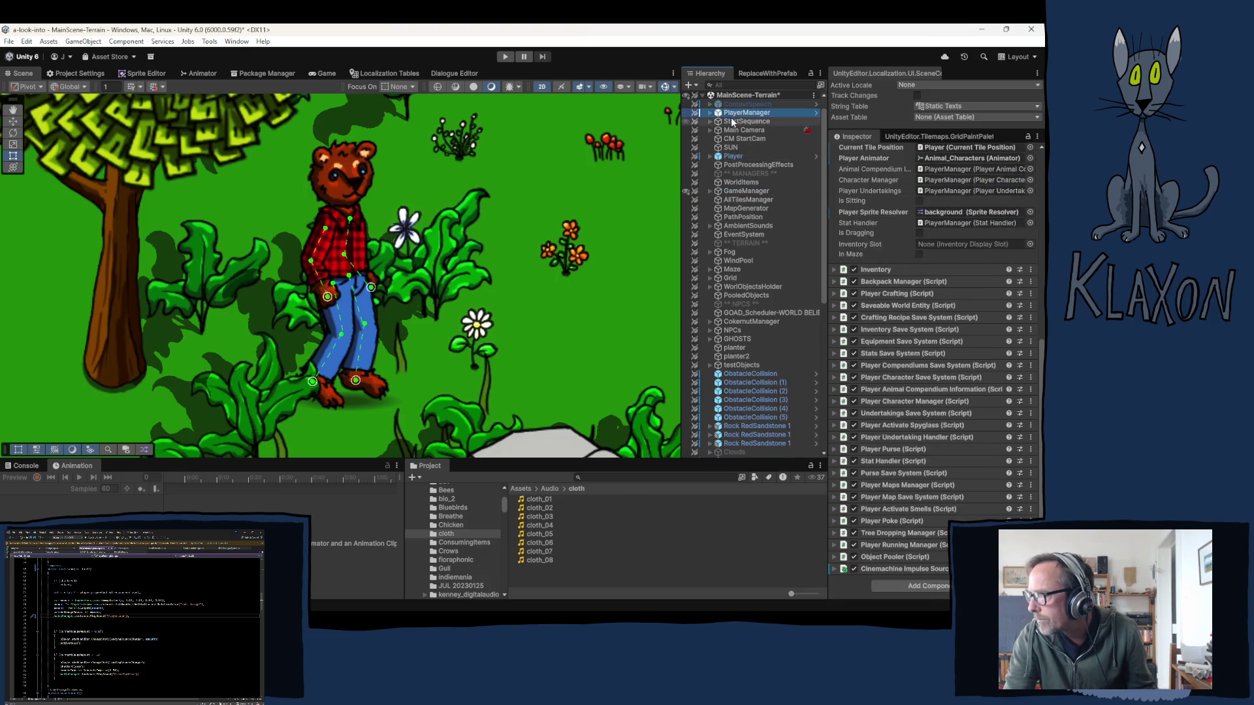
- Select Player and open its PlayerInputController script in Visual Studio
{"action": "left_click", "coordinate": [733, 156]}
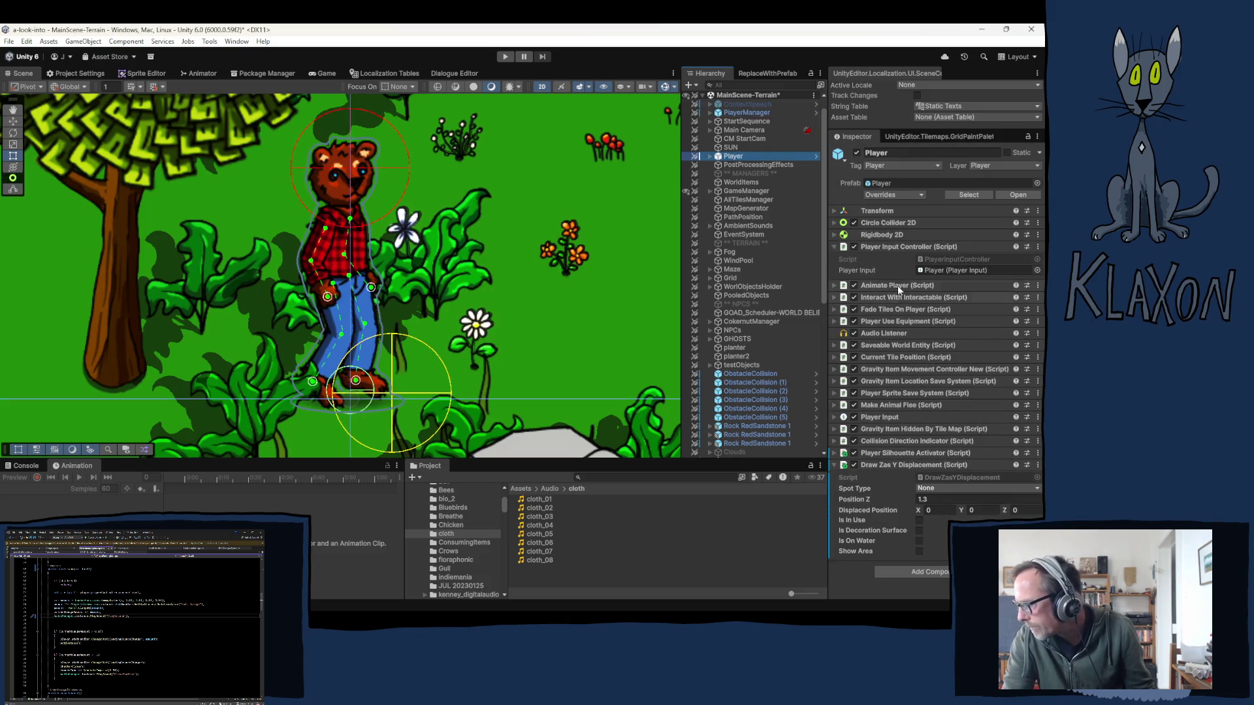
{"action": "double_click", "coordinate": [958, 261]}
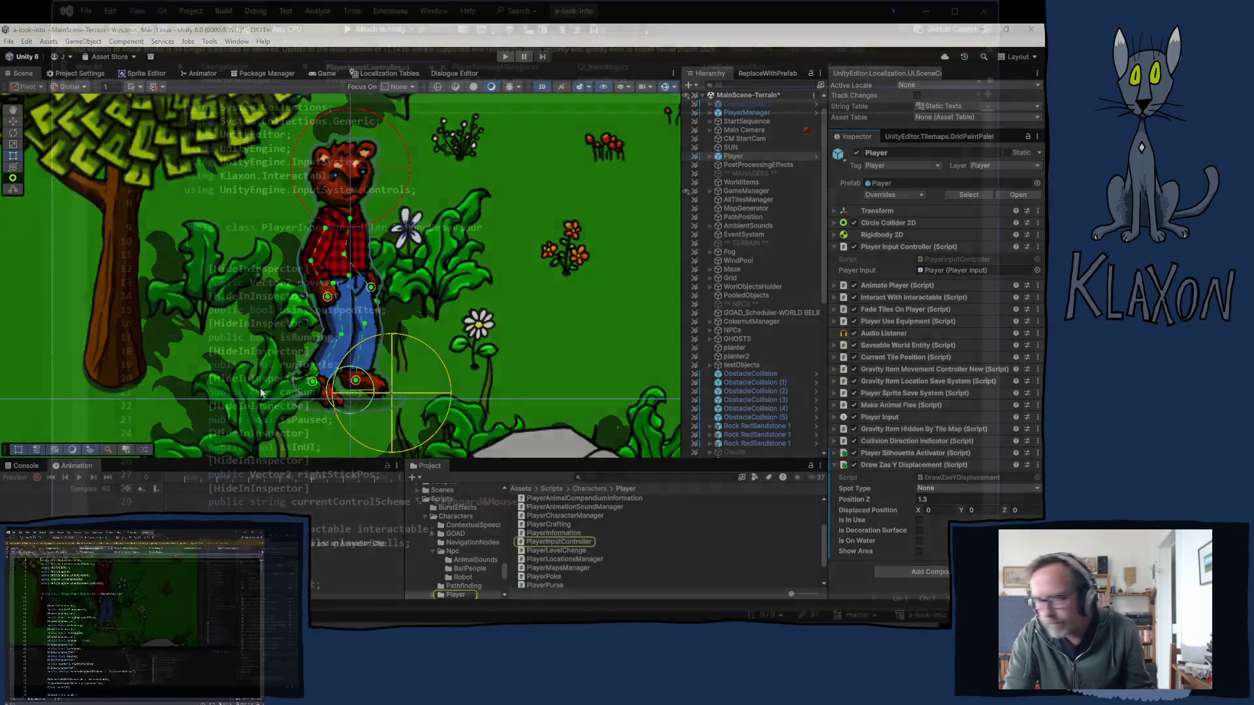
- Highlight the jump action's uses in PlayerInputController.cs and scroll to JumpAction on line 324
{"action": "scroll", "coordinate": [568, 339], "scroll_direction": "down", "scroll_amount": 3}
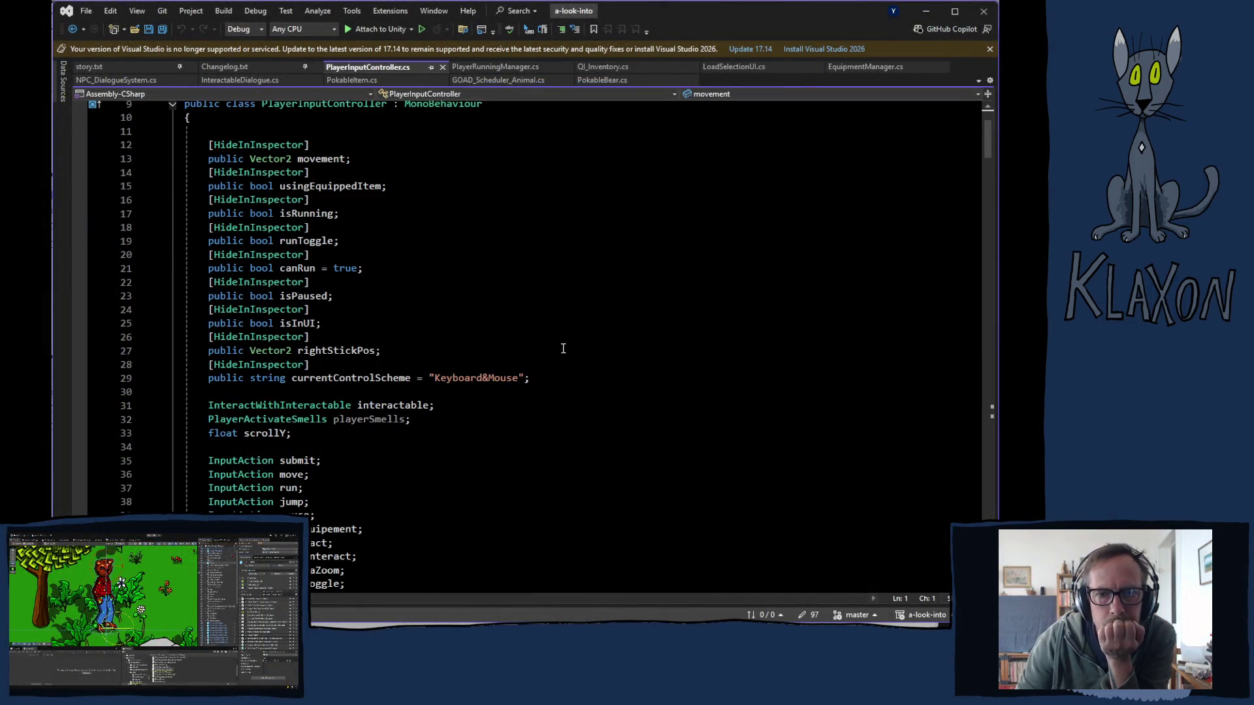
{"action": "scroll", "coordinate": [578, 352], "scroll_direction": "down", "scroll_amount": 5}
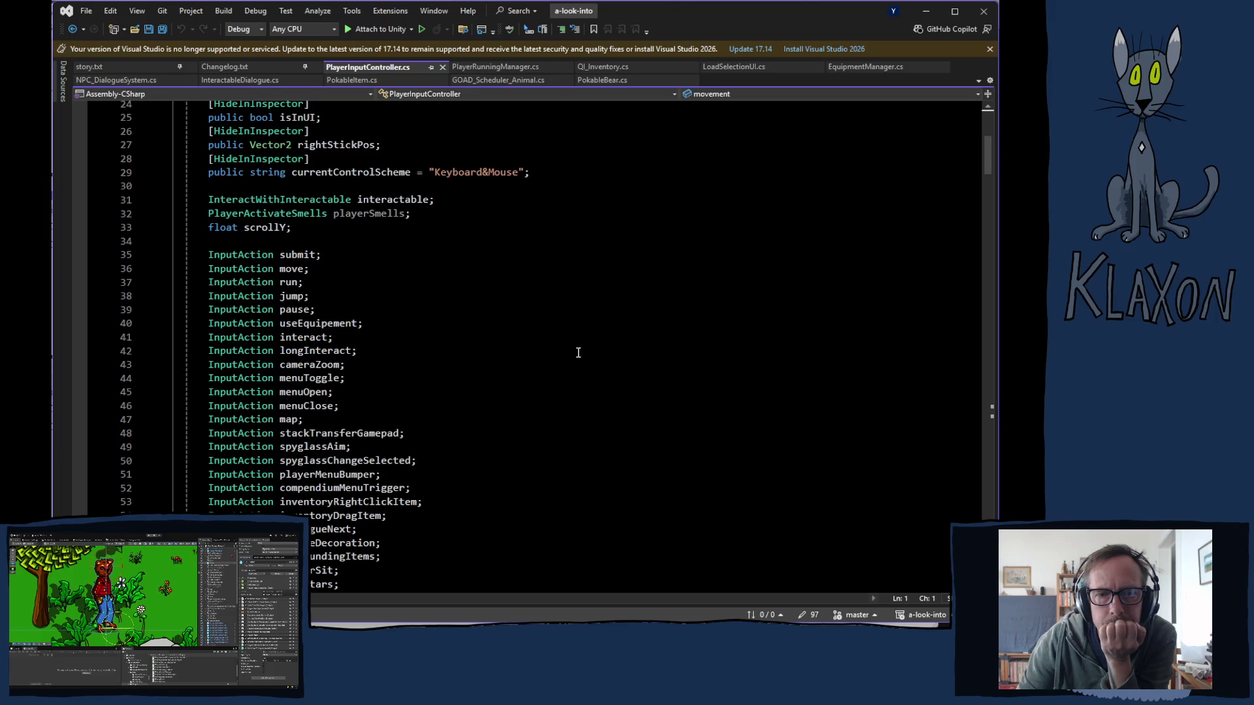
{"action": "scroll", "coordinate": [578, 352], "scroll_direction": "down", "scroll_amount": 5}
{"action": "scroll", "coordinate": [568, 352], "scroll_direction": "up", "scroll_amount": 2}
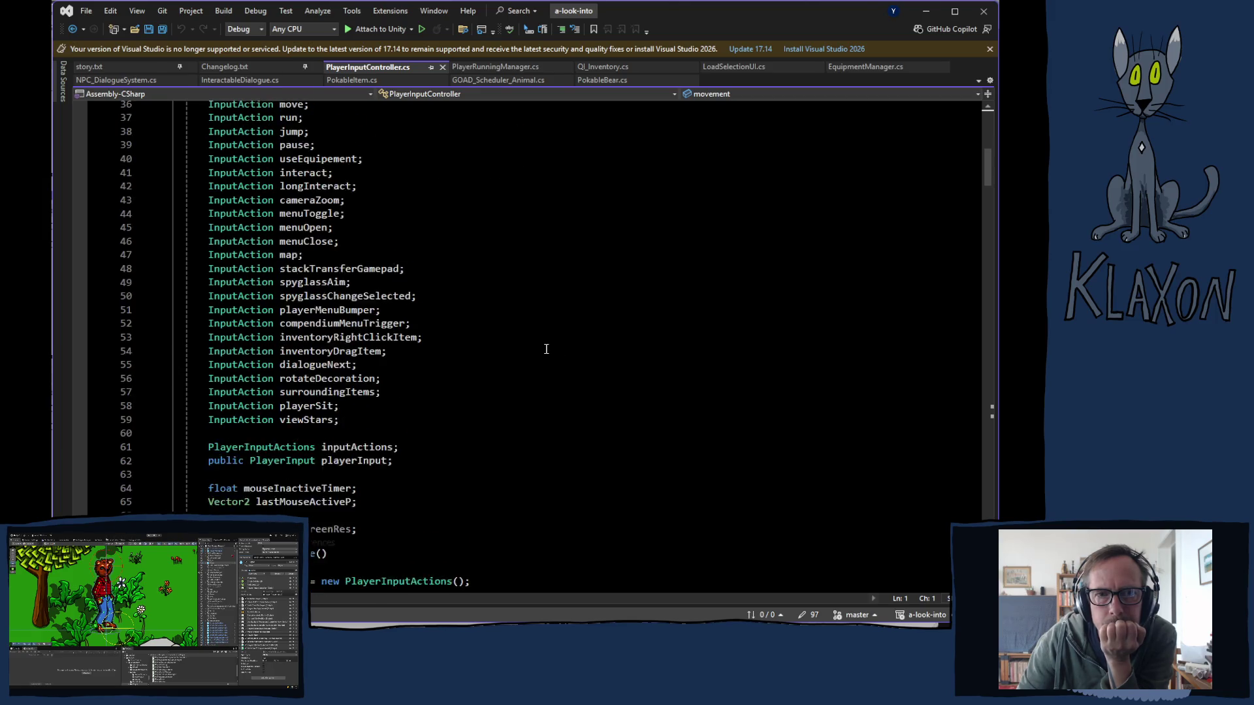
{"action": "left_click", "coordinate": [288, 172]}
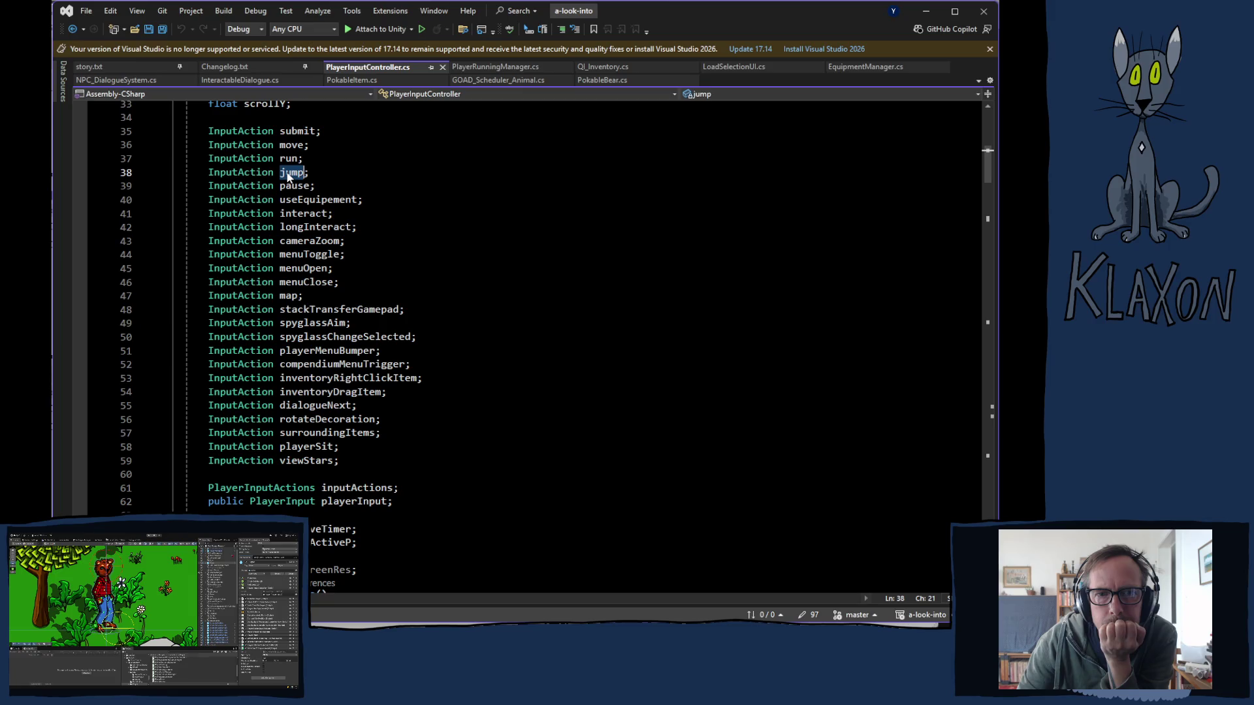
{"action": "scroll", "coordinate": [513, 307], "scroll_direction": "down", "scroll_amount": 8}
{"action": "scroll", "coordinate": [523, 328], "scroll_direction": "down", "scroll_amount": 20}
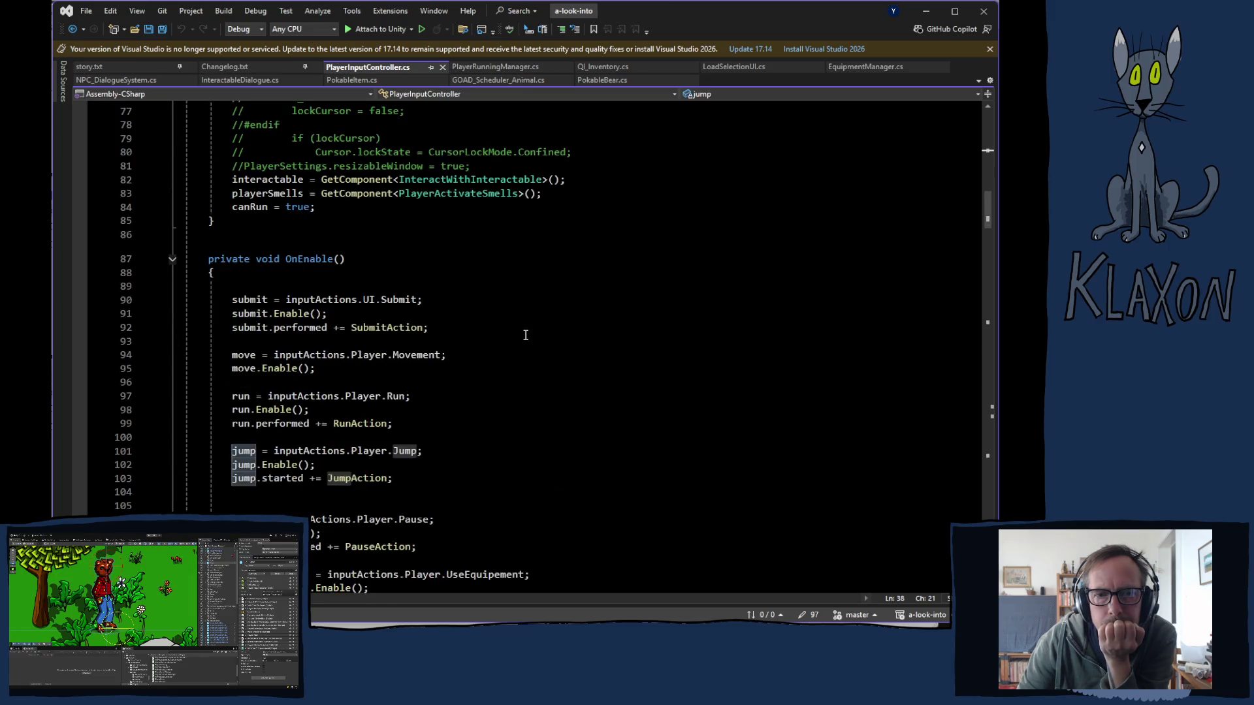
{"action": "scroll", "coordinate": [527, 335], "scroll_direction": "down", "scroll_amount": 18}
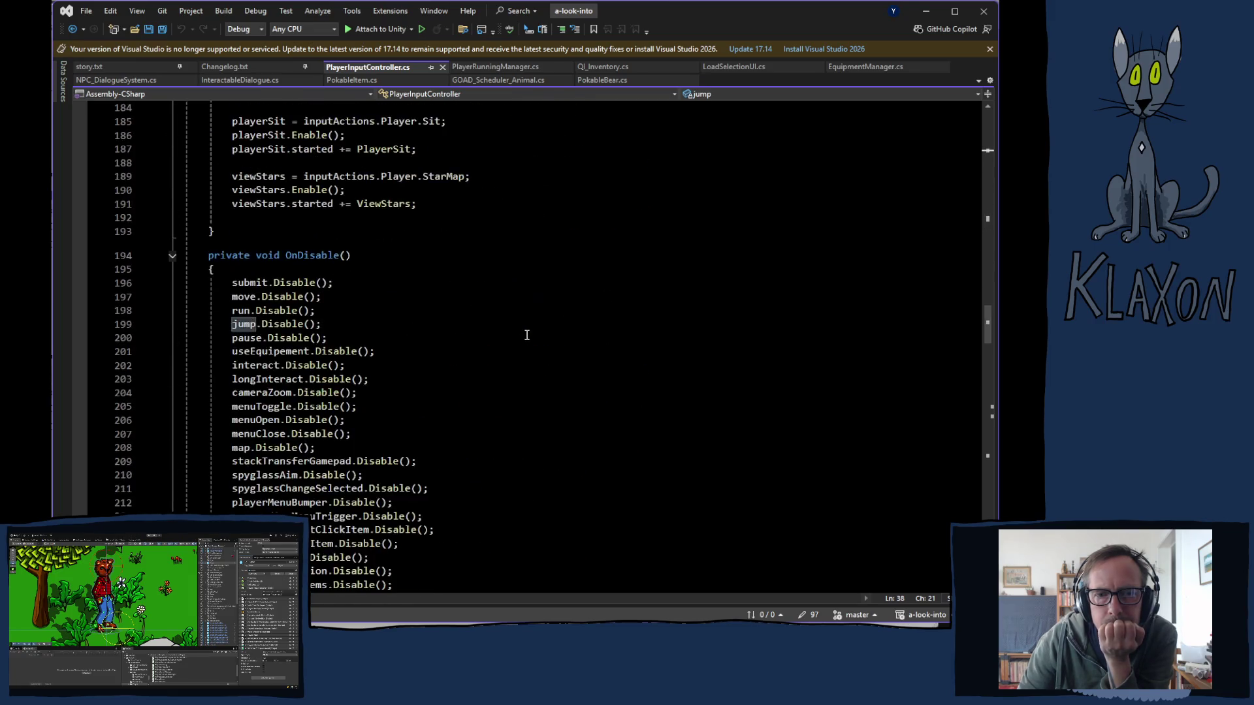
{"action": "scroll", "coordinate": [526, 335], "scroll_direction": "down", "scroll_amount": 20}
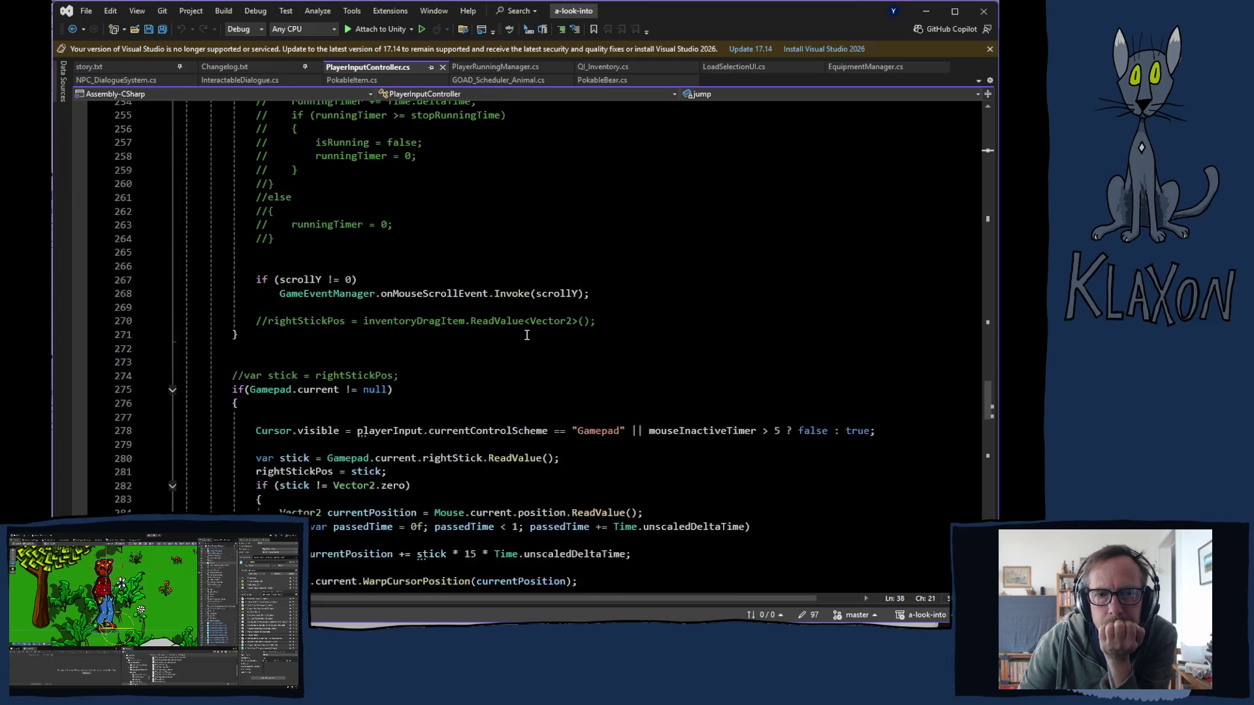
{"action": "scroll", "coordinate": [526, 335], "scroll_direction": "down", "scroll_amount": 10}
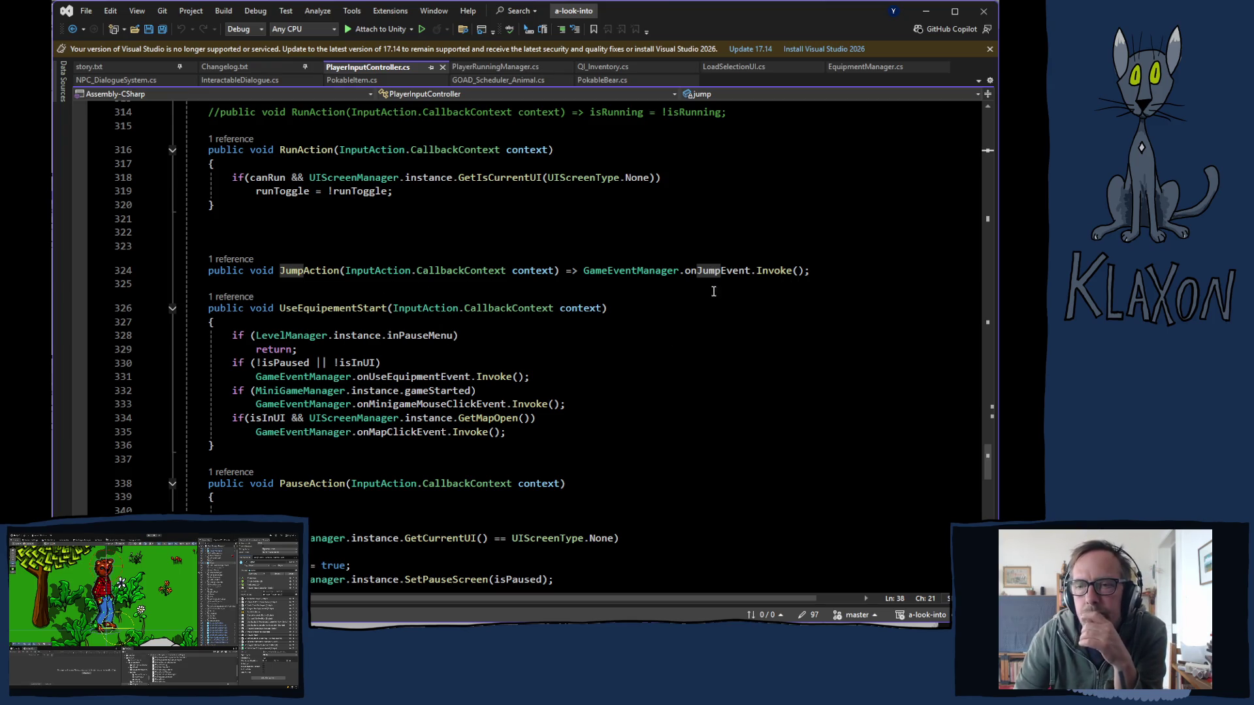
{"action": "mouse_move", "coordinate": [712, 282]}
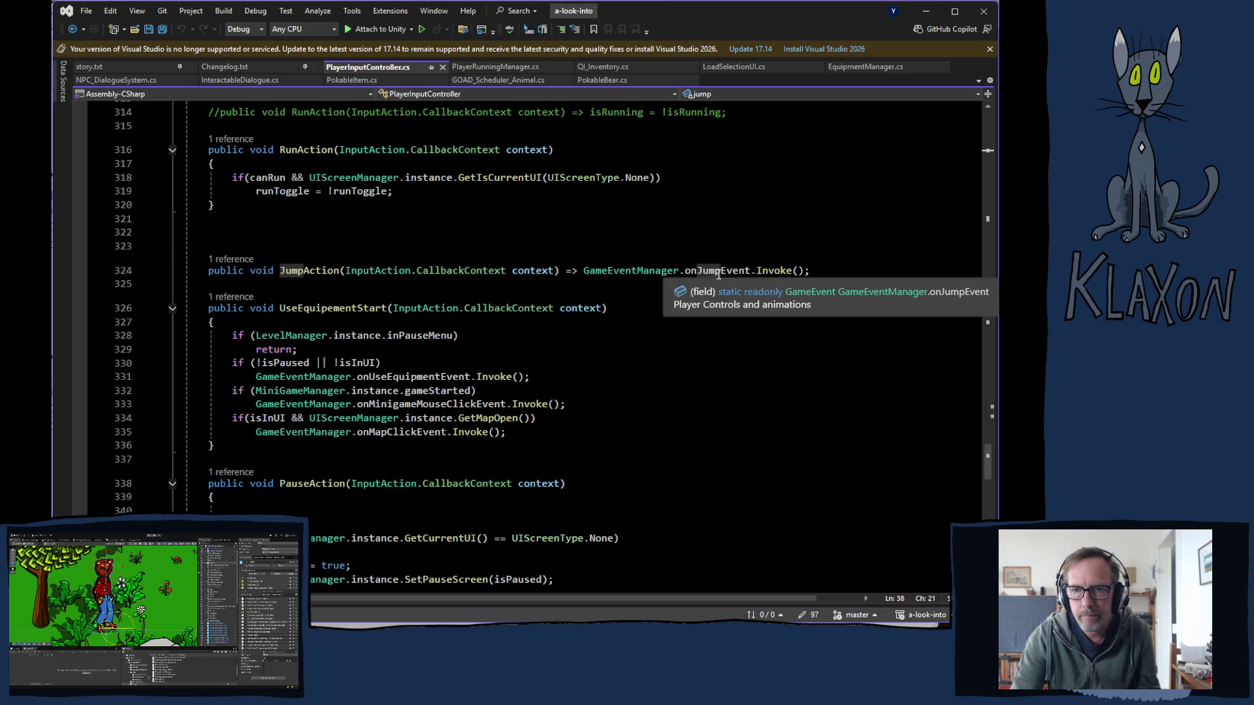
- Select onJumpEvent on line 324 and run a Find All search for it across the entire solution
{"action": "double_click", "coordinate": [719, 273]}
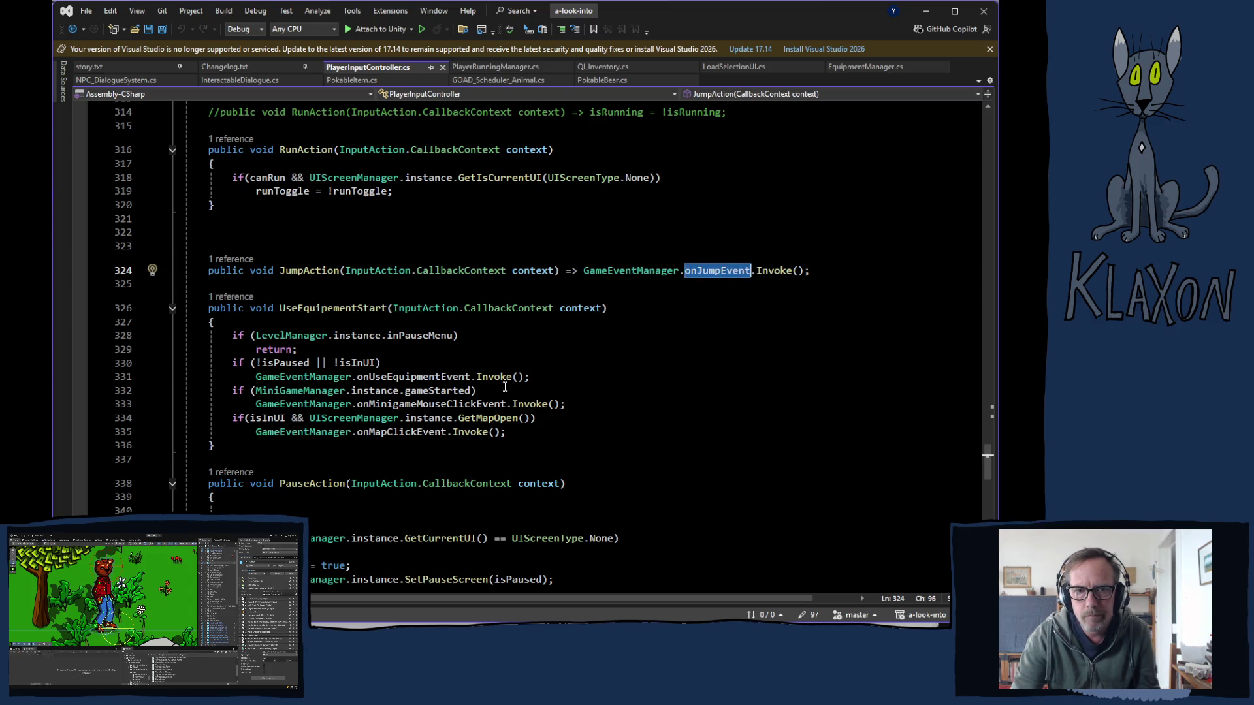
{"action": "scroll", "coordinate": [308, 424], "scroll_direction": "down", "scroll_amount": 1}
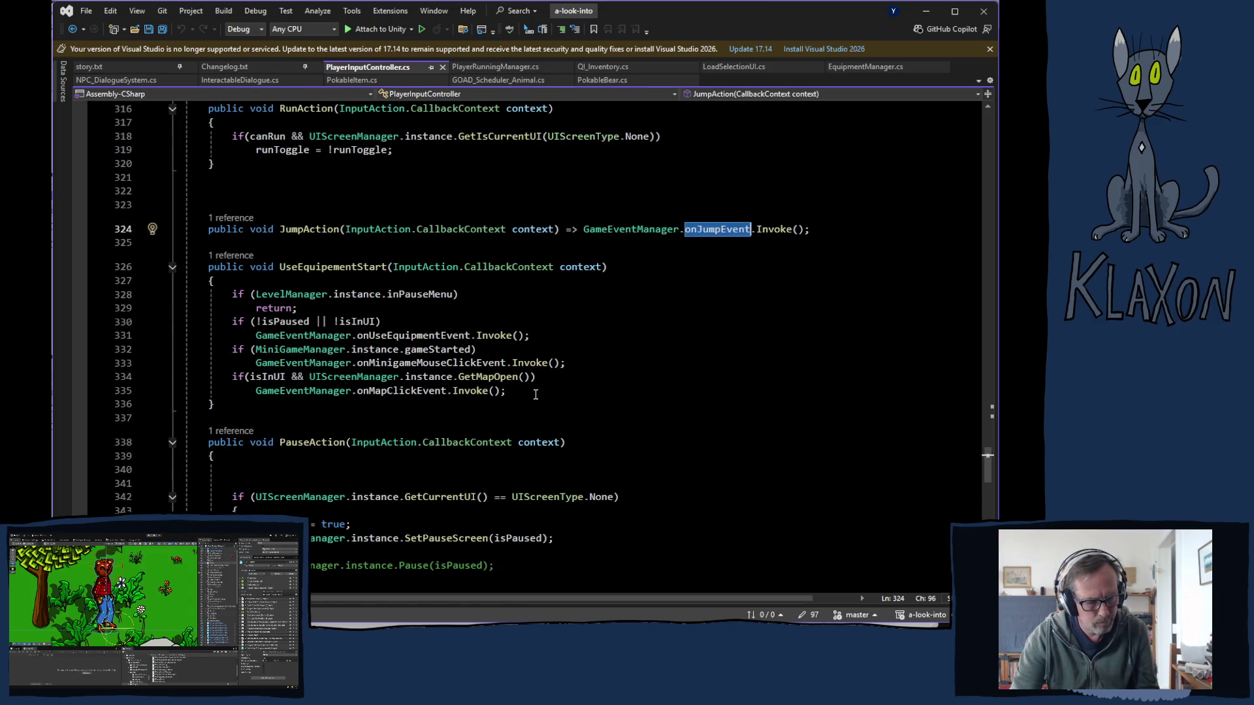
{"action": "key", "text": "ctrl+shift+f"}
{"action": "key", "text": "Return"}
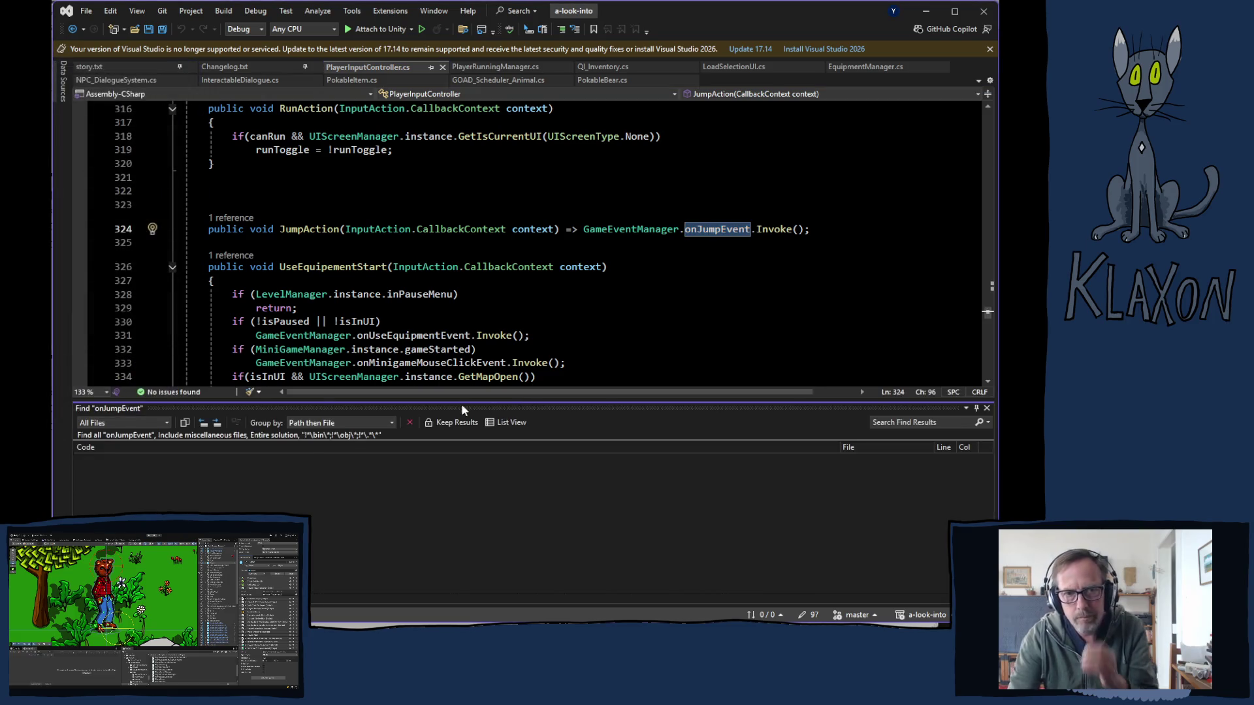
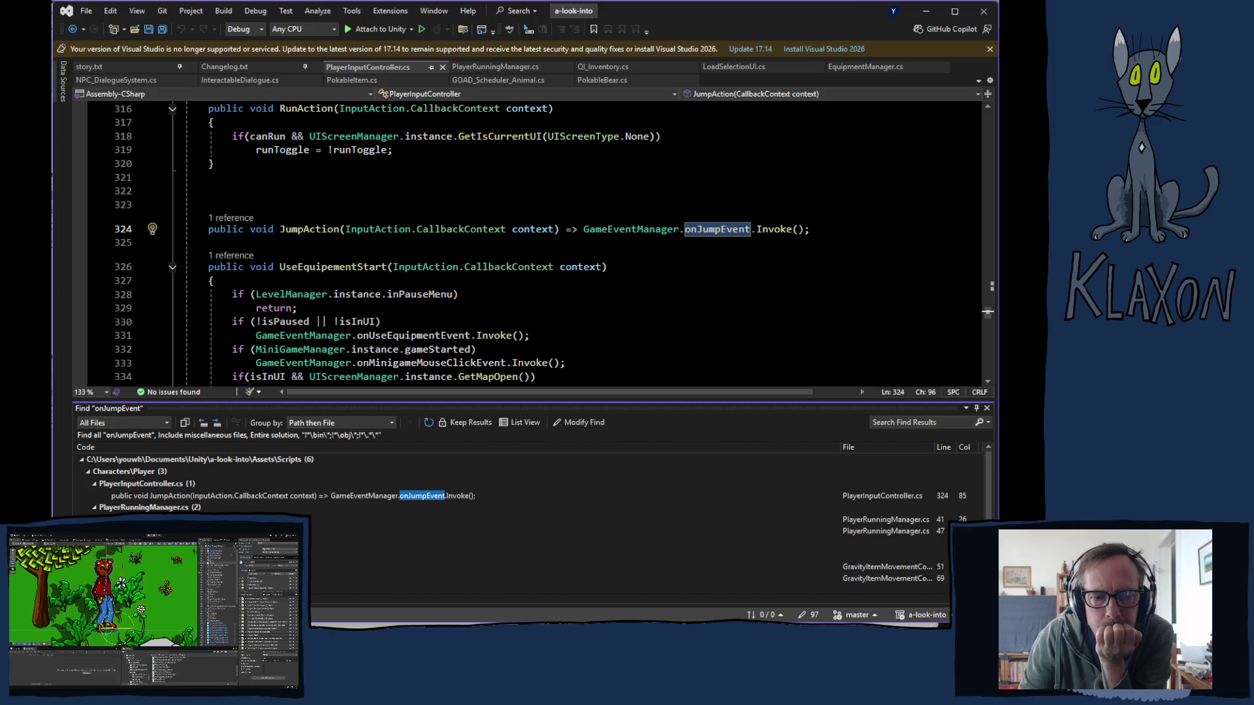
- Open PlayerRunningManager.cs at the line 41 onJumpEvent result and scroll to Jump() and Land()
{"action": "double_click", "coordinate": [164, 519]}
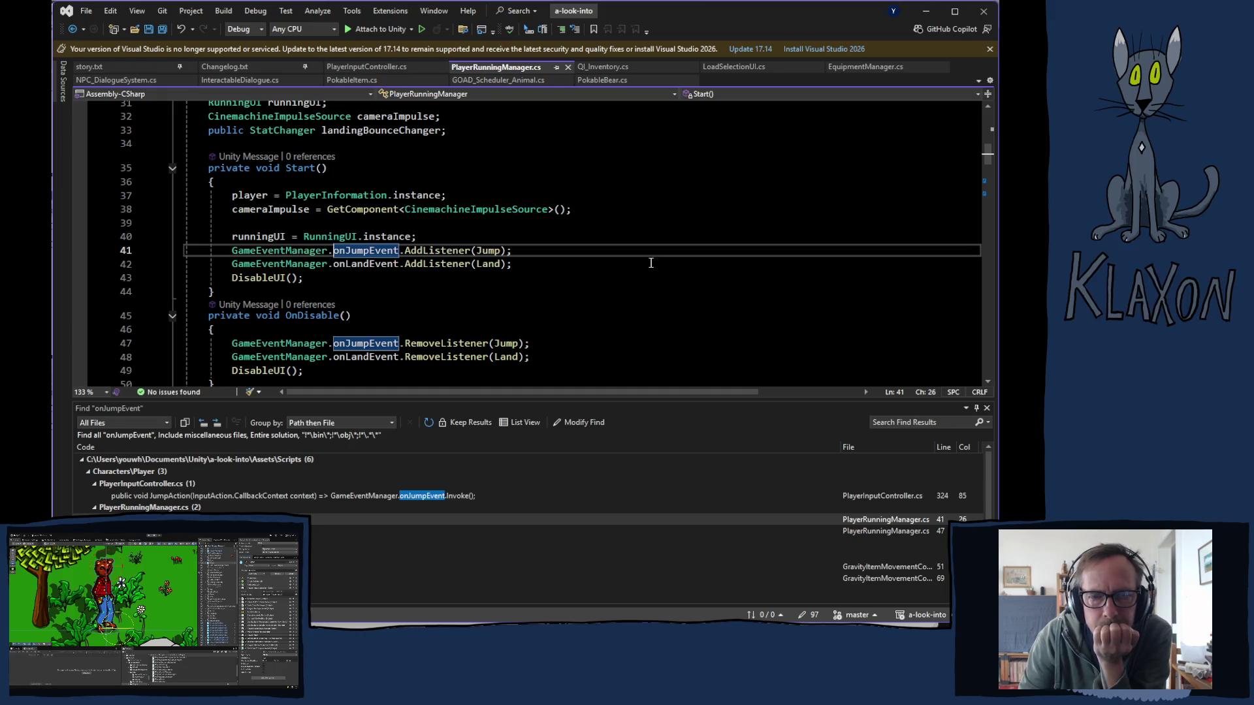
{"action": "scroll", "coordinate": [451, 295], "scroll_direction": "down", "scroll_amount": 3}
{"action": "scroll", "coordinate": [455, 299], "scroll_direction": "down", "scroll_amount": 4}
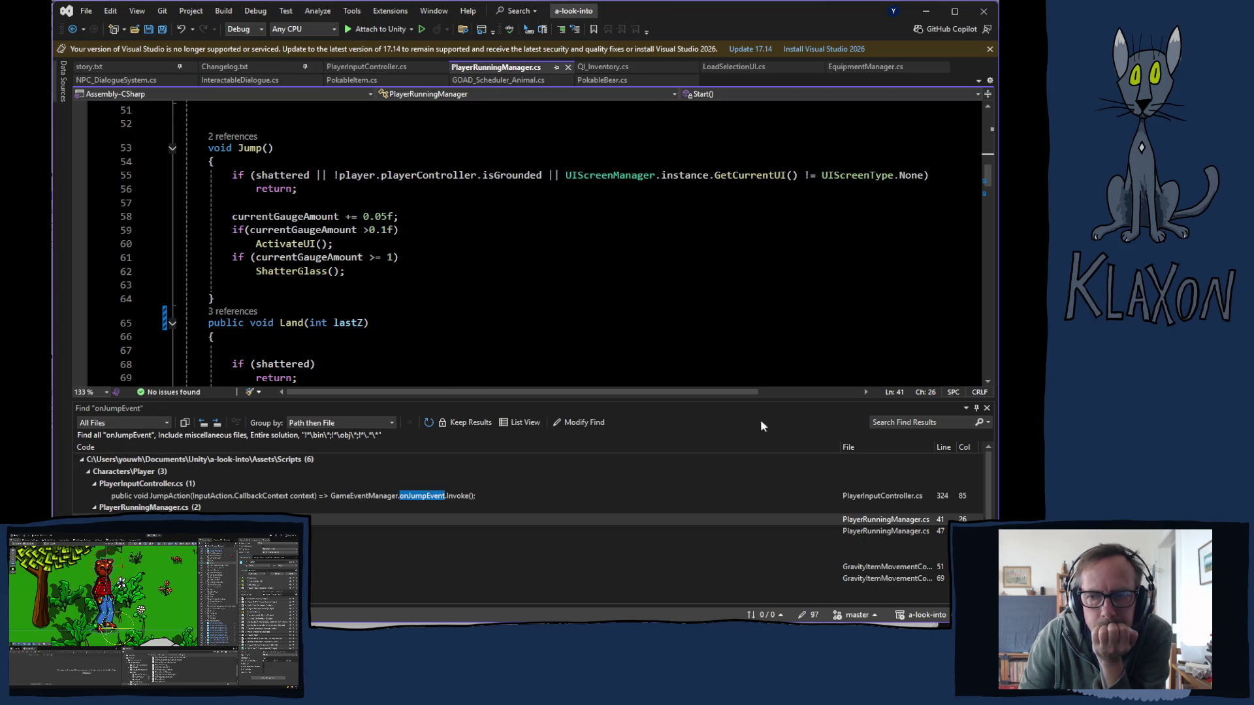
{"action": "left_click", "coordinate": [987, 408]}
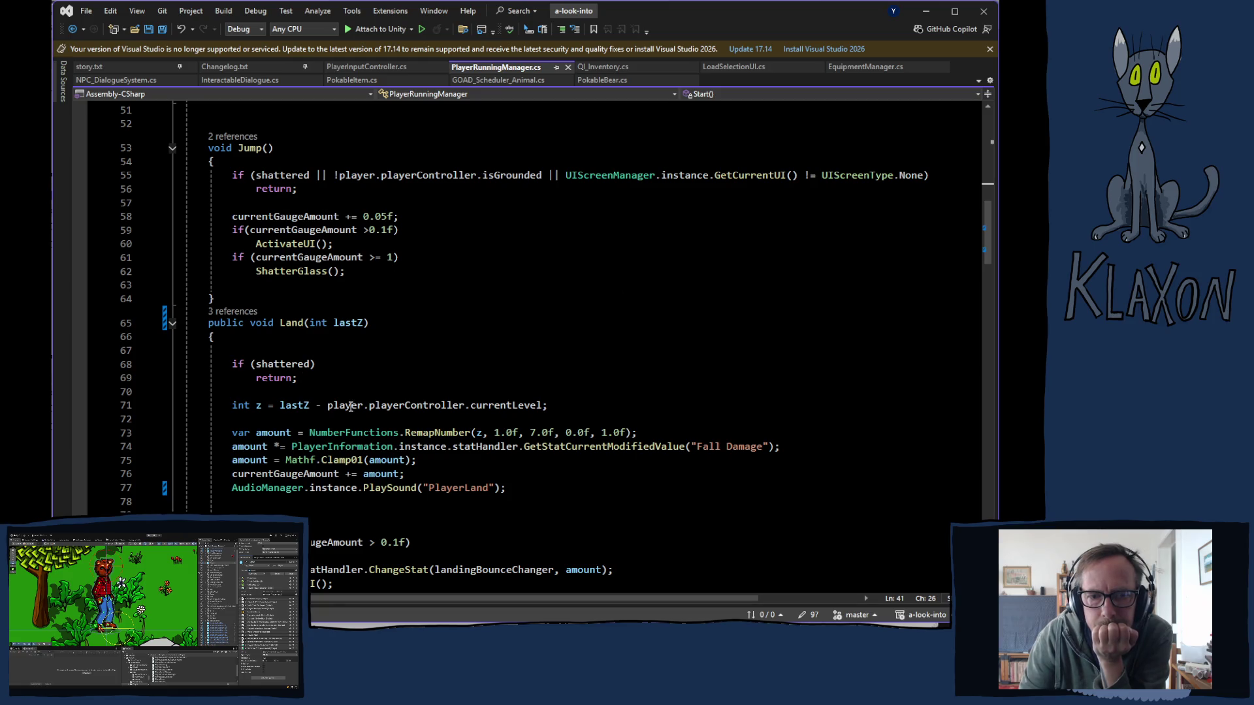
- Select the PlayerLand PlaySound call in Land() and place the cursor on Jump()'s empty line
{"action": "mouse_move", "coordinate": [233, 488]}
{"action": "left_mouse_down"}
{"action": "mouse_move", "coordinate": [504, 488]}
{"action": "mouse_move", "coordinate": [534, 508]}
{"action": "left_mouse_up"}
{"action": "key", "text": "ctrl+c"}
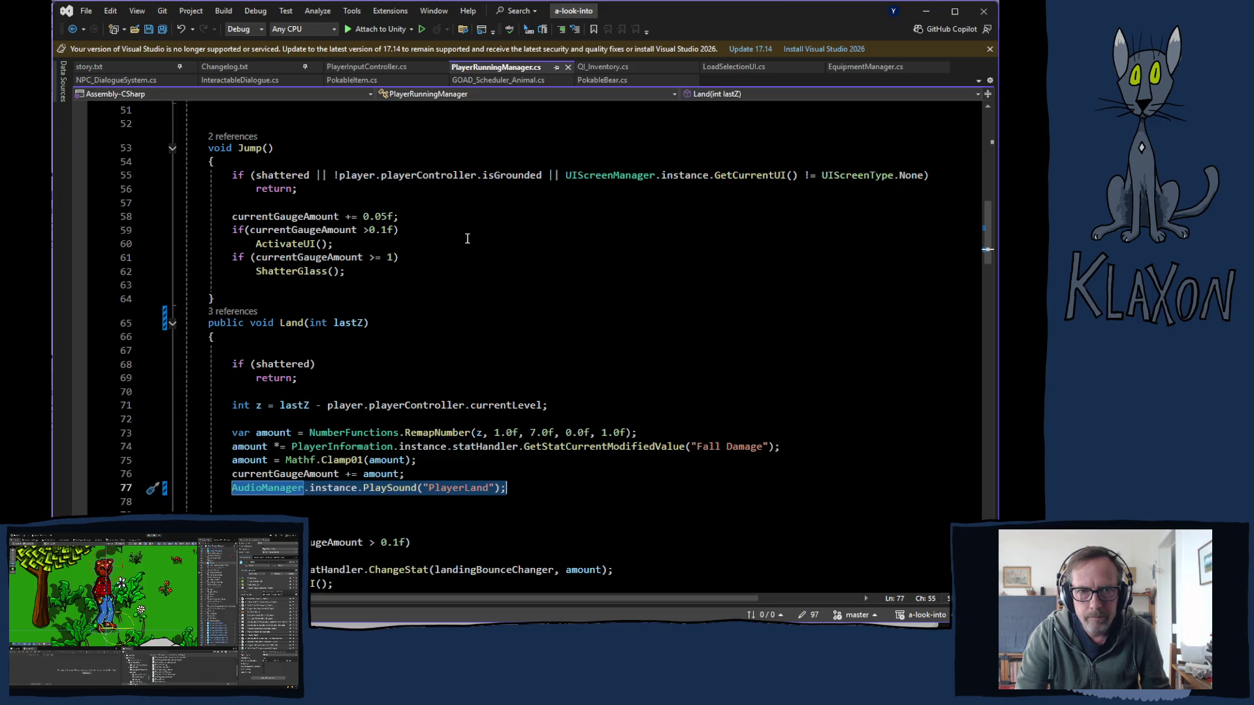
{"action": "mouse_move", "coordinate": [320, 275]}
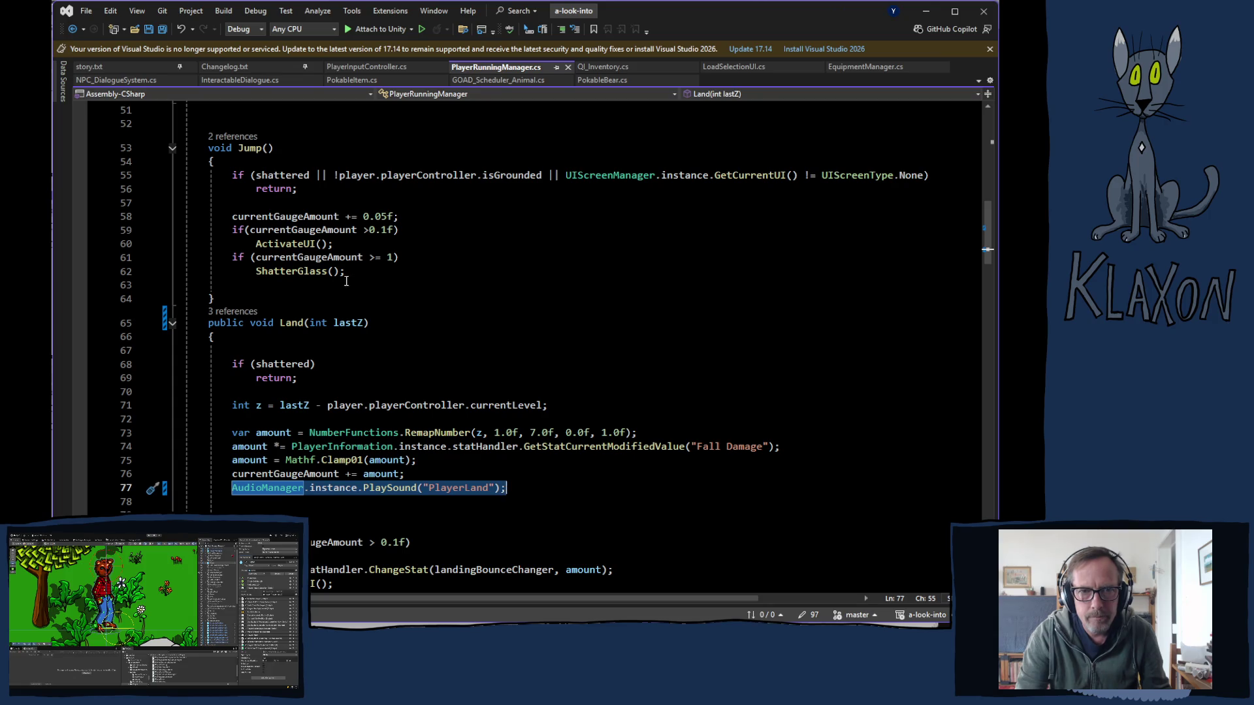
{"action": "left_click", "coordinate": [247, 283]}
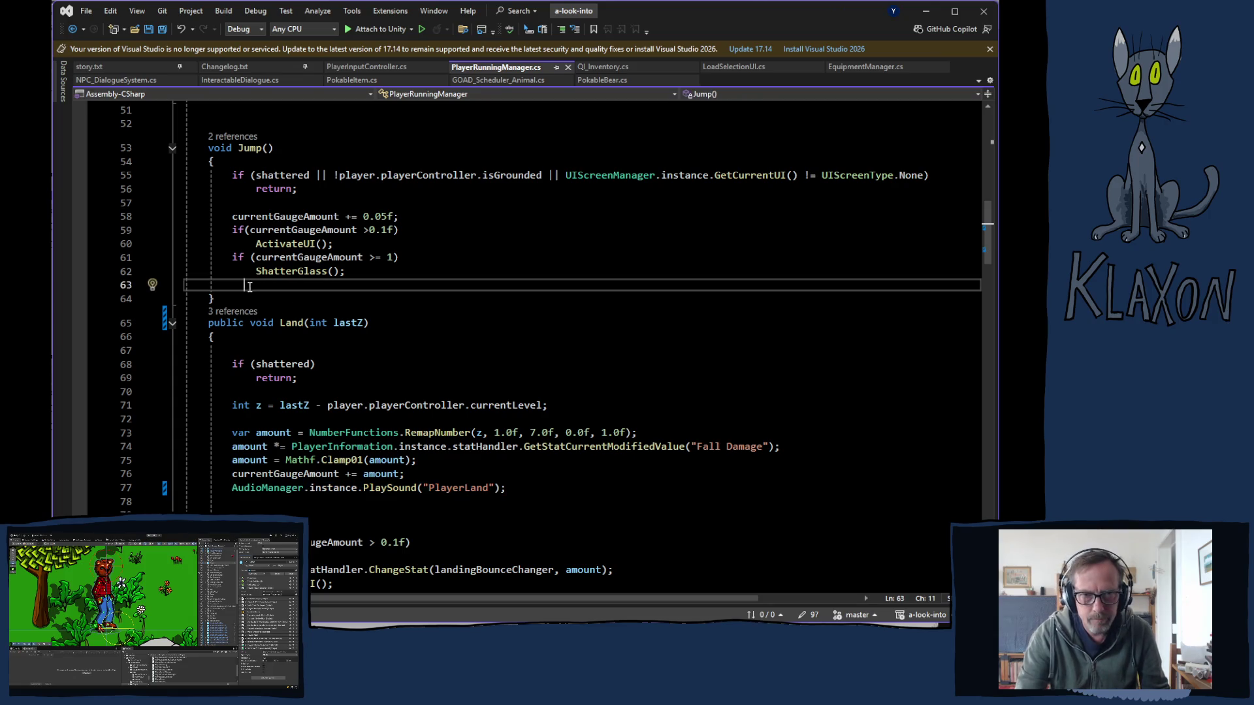
- Paste the PlayerLand PlaySound call into Jump()
{"action": "key", "text": "BackSpace"}
{"action": "key", "text": "BackSpace"}
{"action": "key", "text": "BackSpace"}
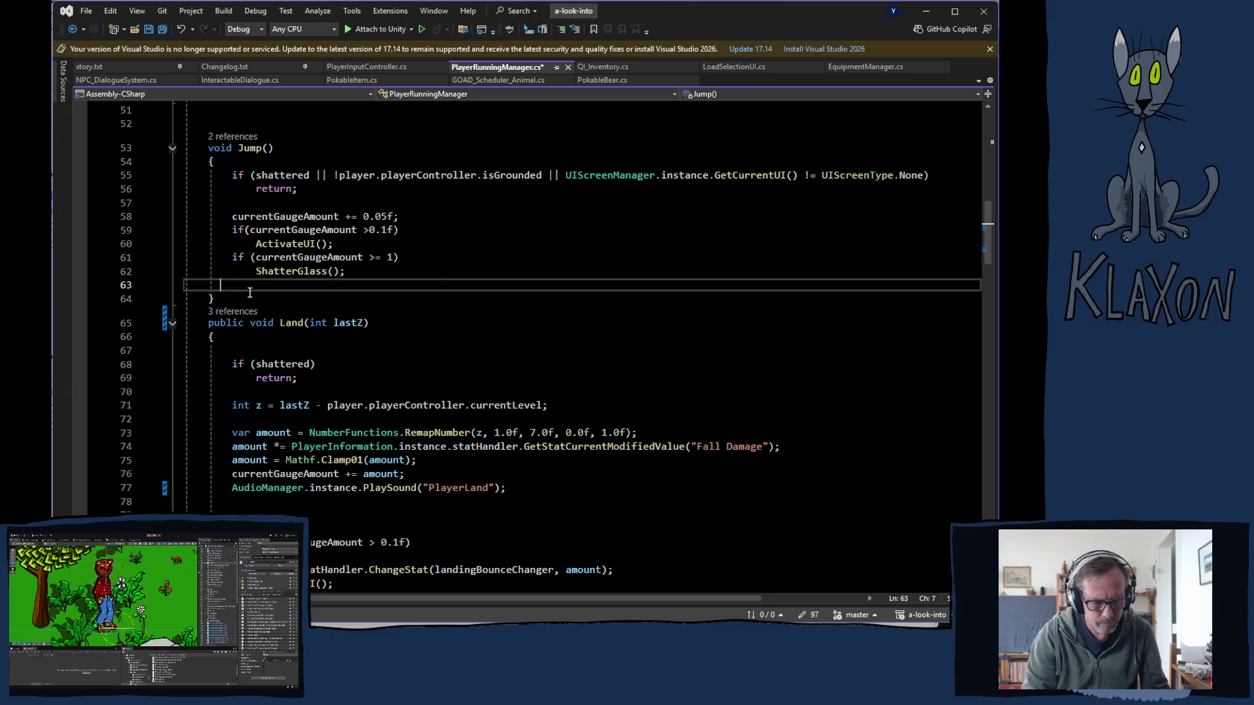
{"action": "key", "text": "ctrl+v"}
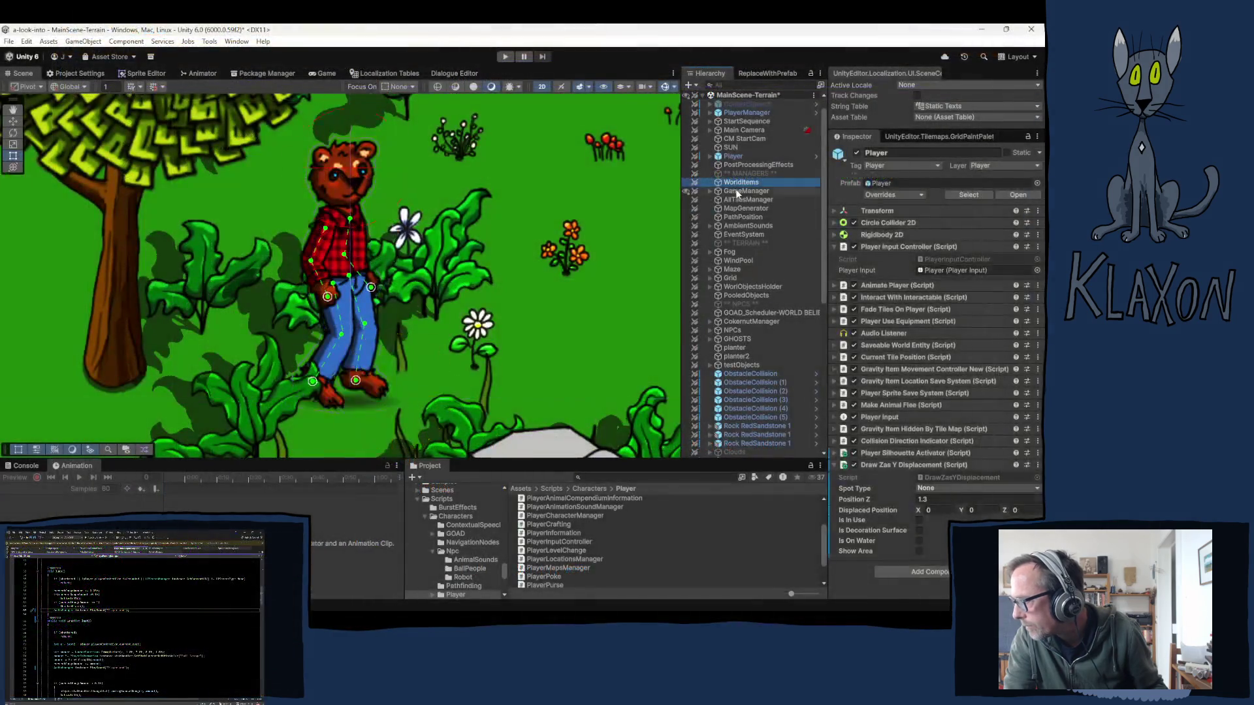
{"action": "left_click", "coordinate": [736, 191]}
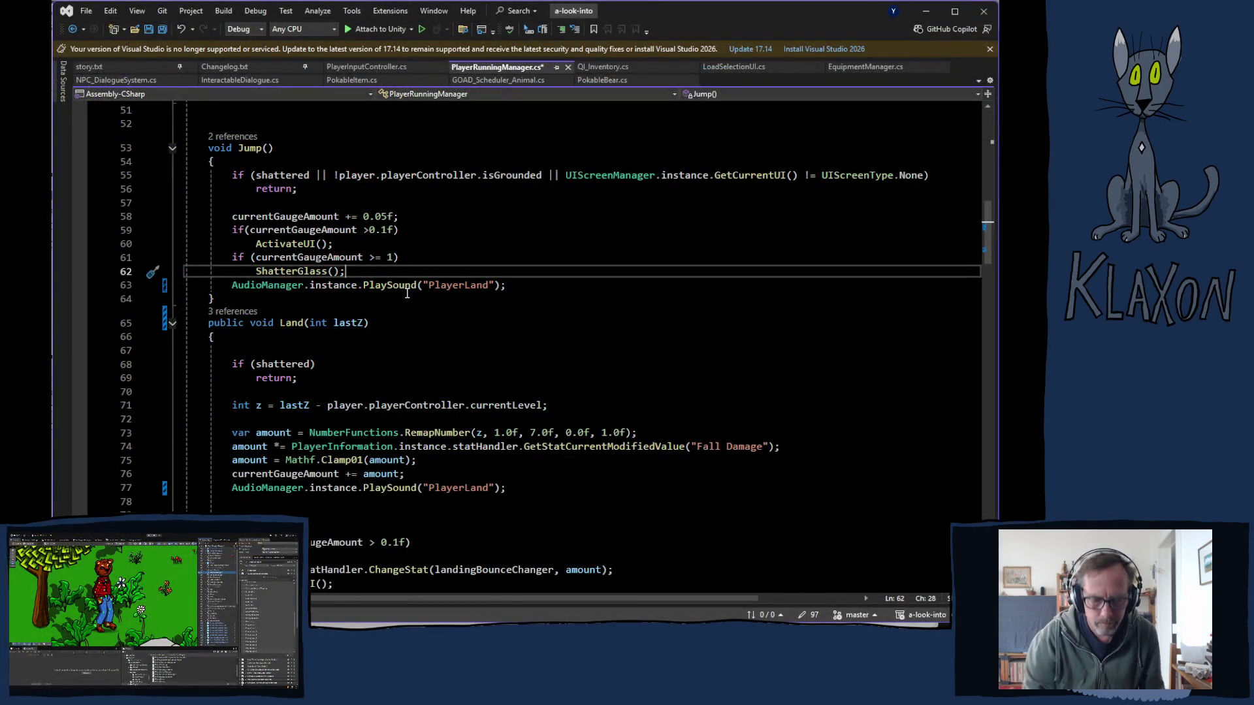
- Add int r = Random.Range(1, 9); on a new line above the sound call
{"action": "key", "text": "Return"}
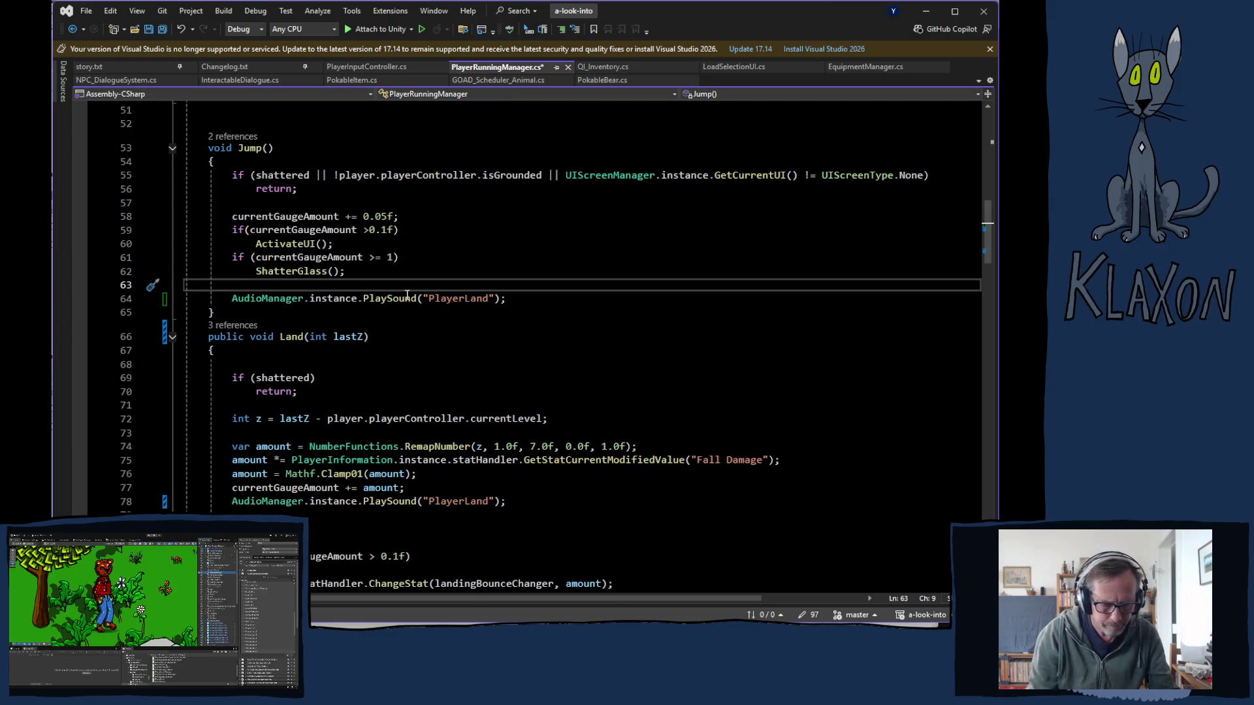
{"action": "type", "text": "int r = "}
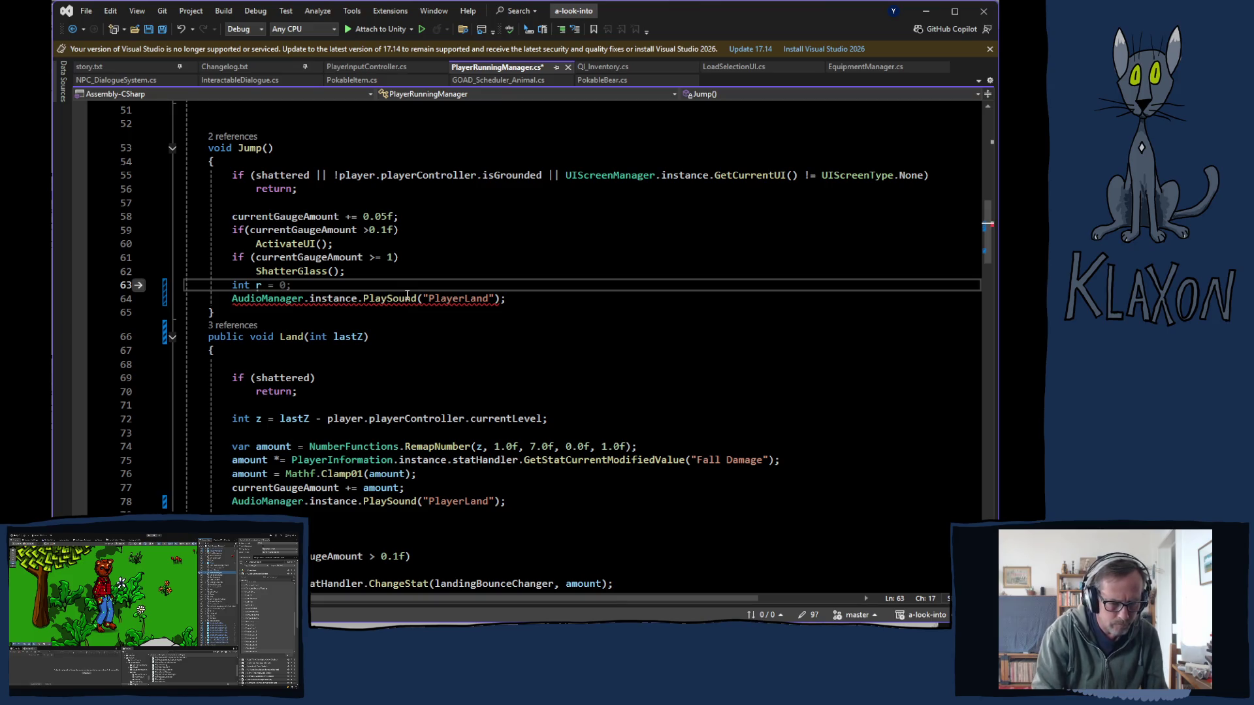
{"action": "type", "text": "ran"}
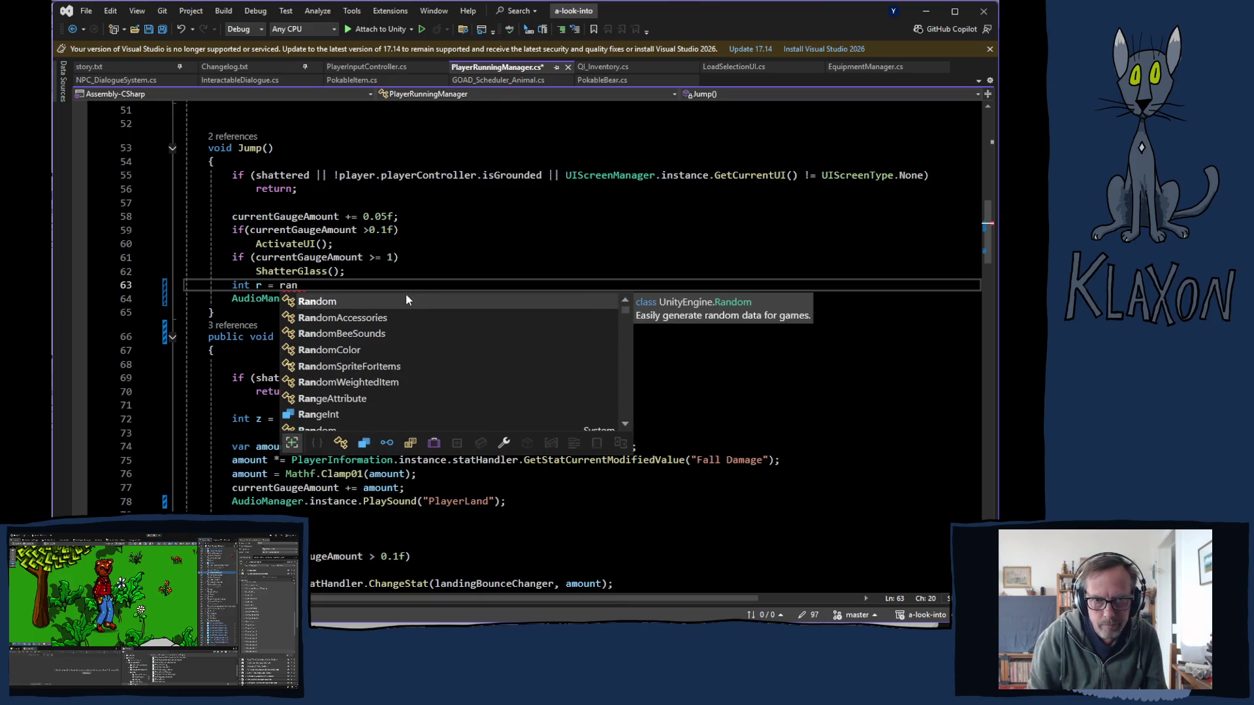
{"action": "key", "text": "Tab"}
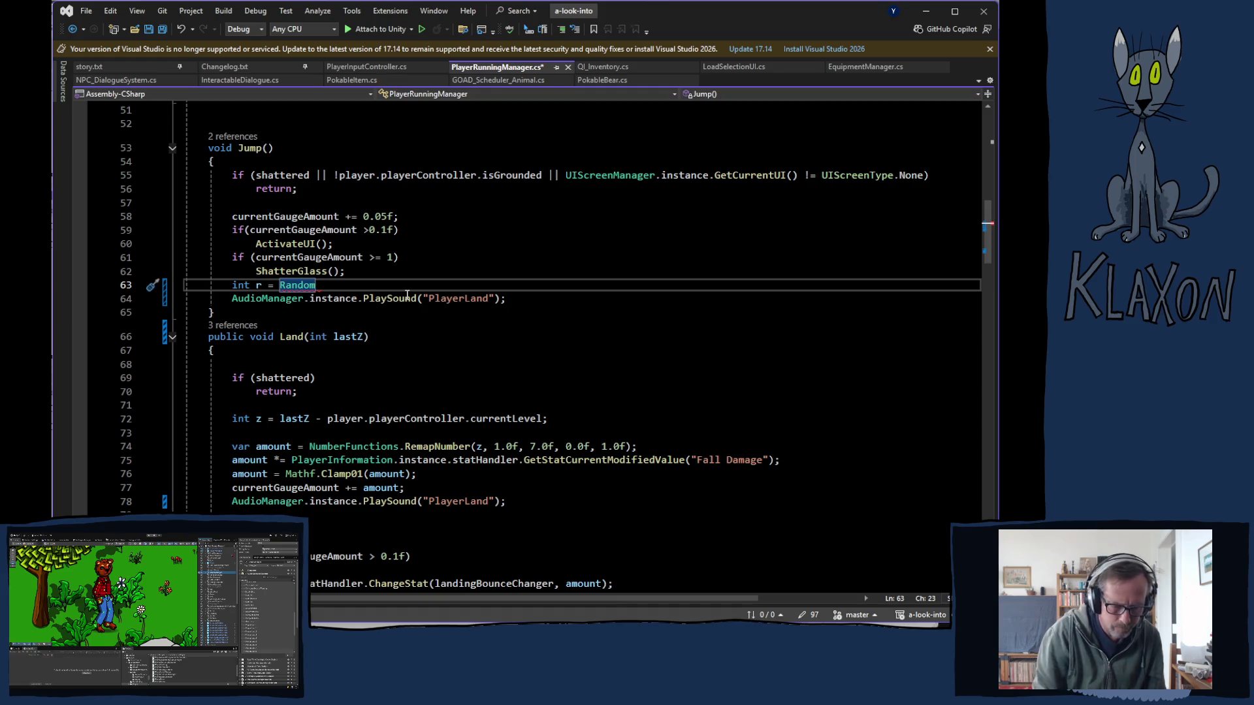
{"action": "type", "text": ".ra"}
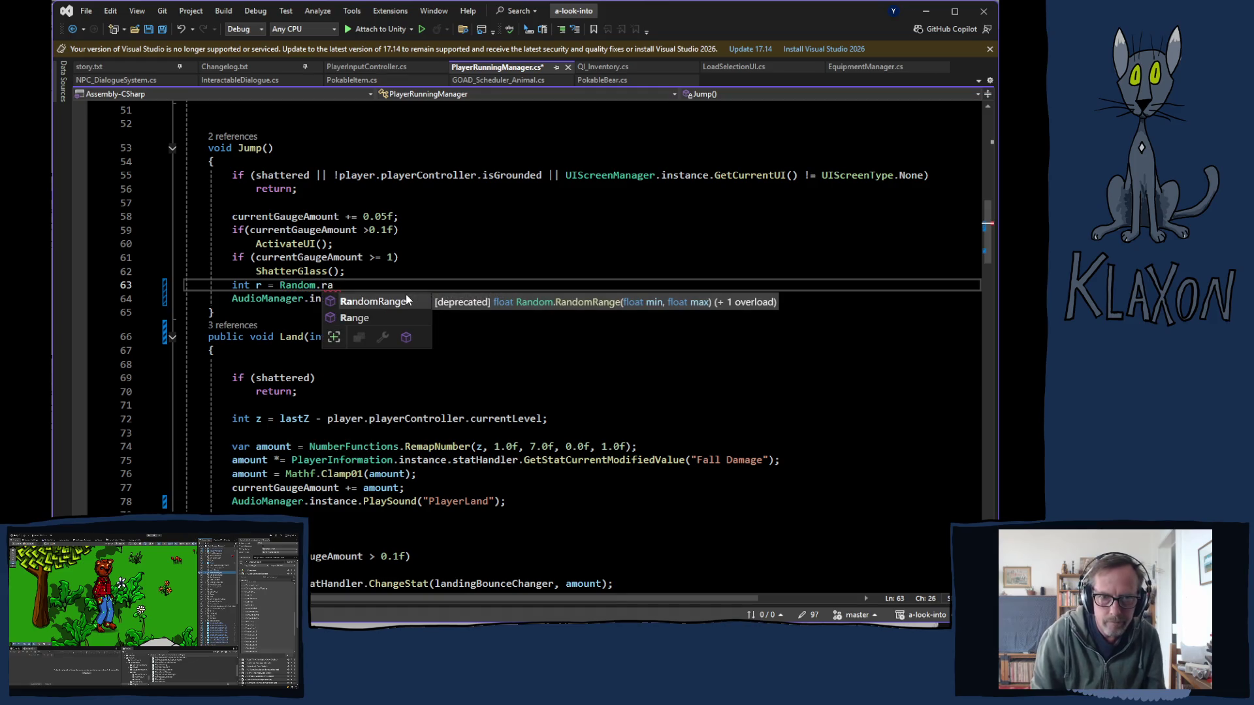
{"action": "key", "text": "Tab"}
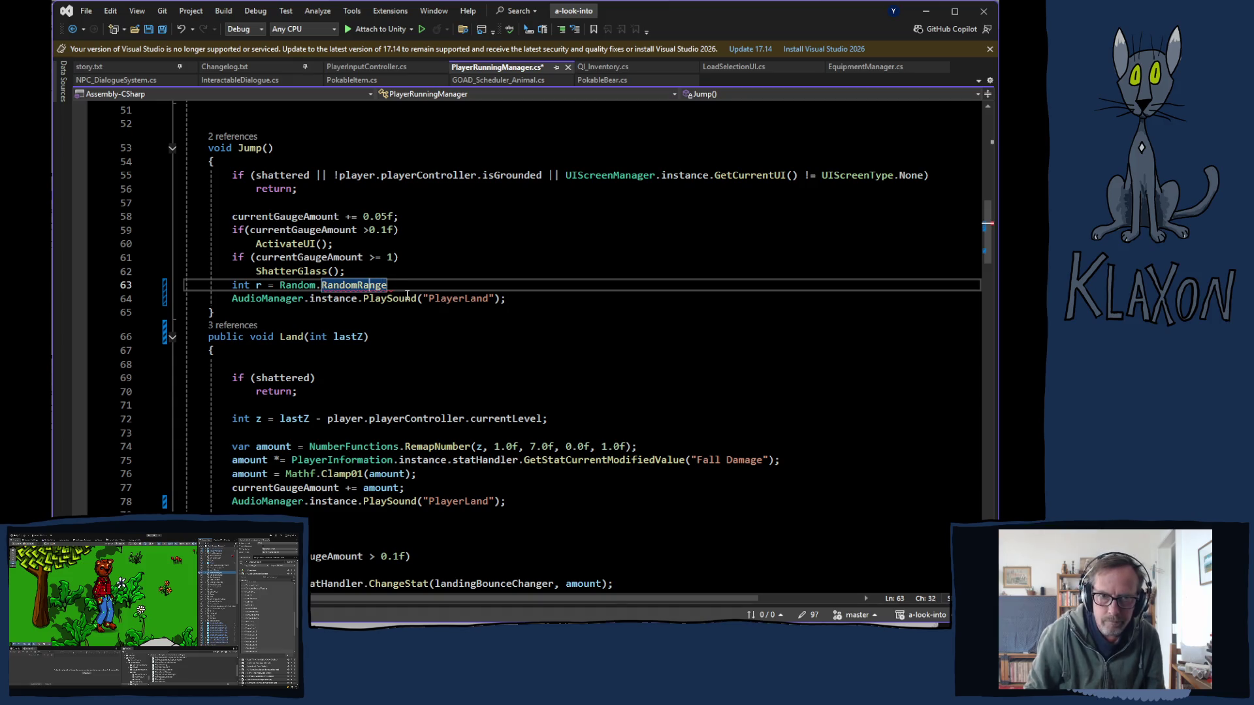
{"action": "key", "text": "ctrl+shift+Left"}
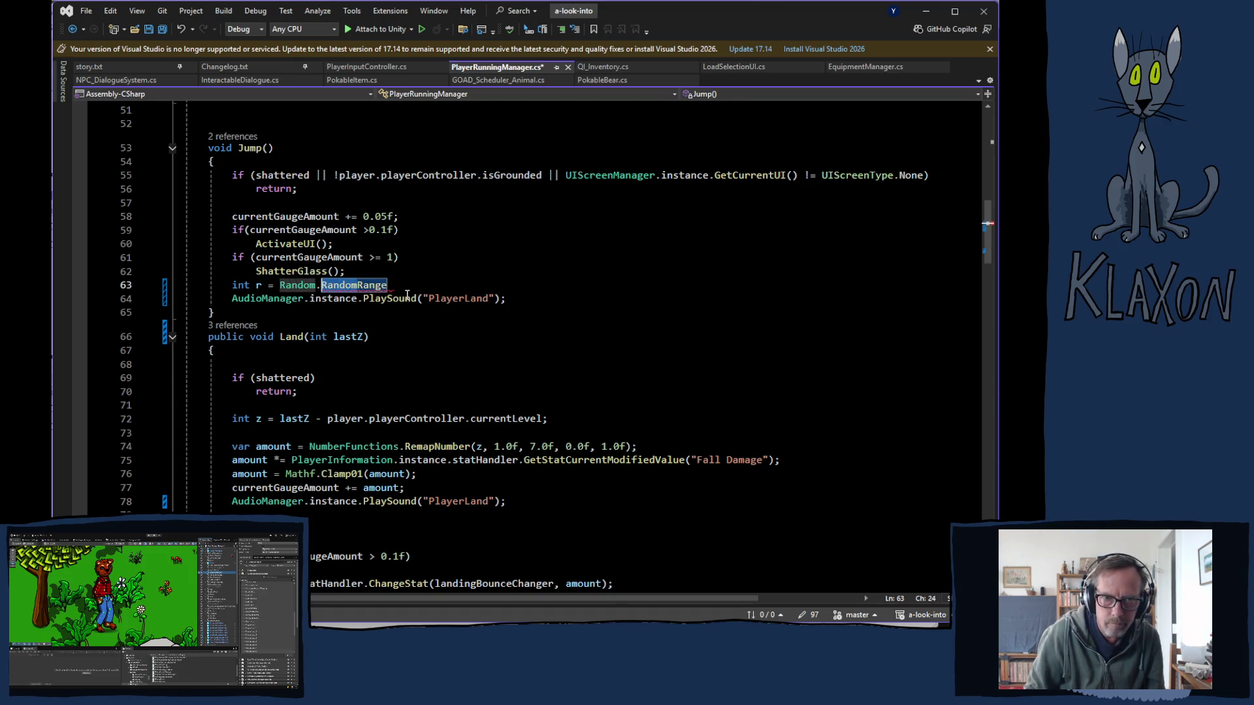
{"action": "type", "text": "Range"}
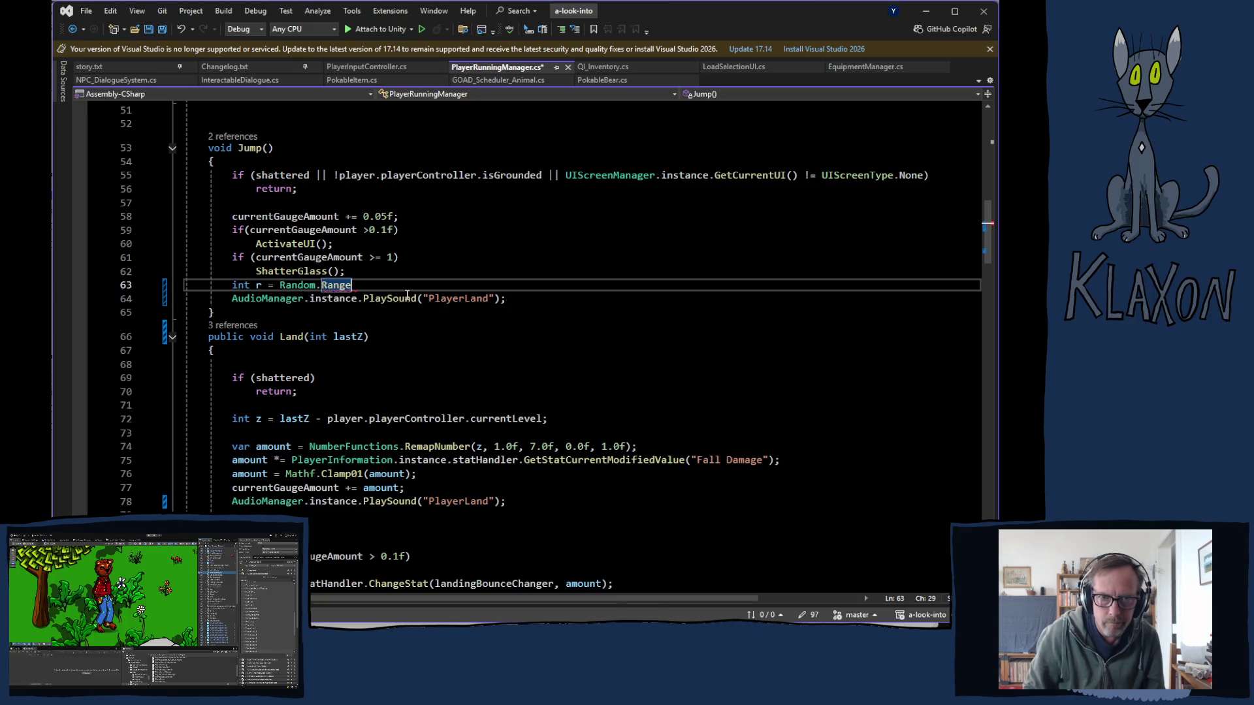
{"action": "type", "text": "("}
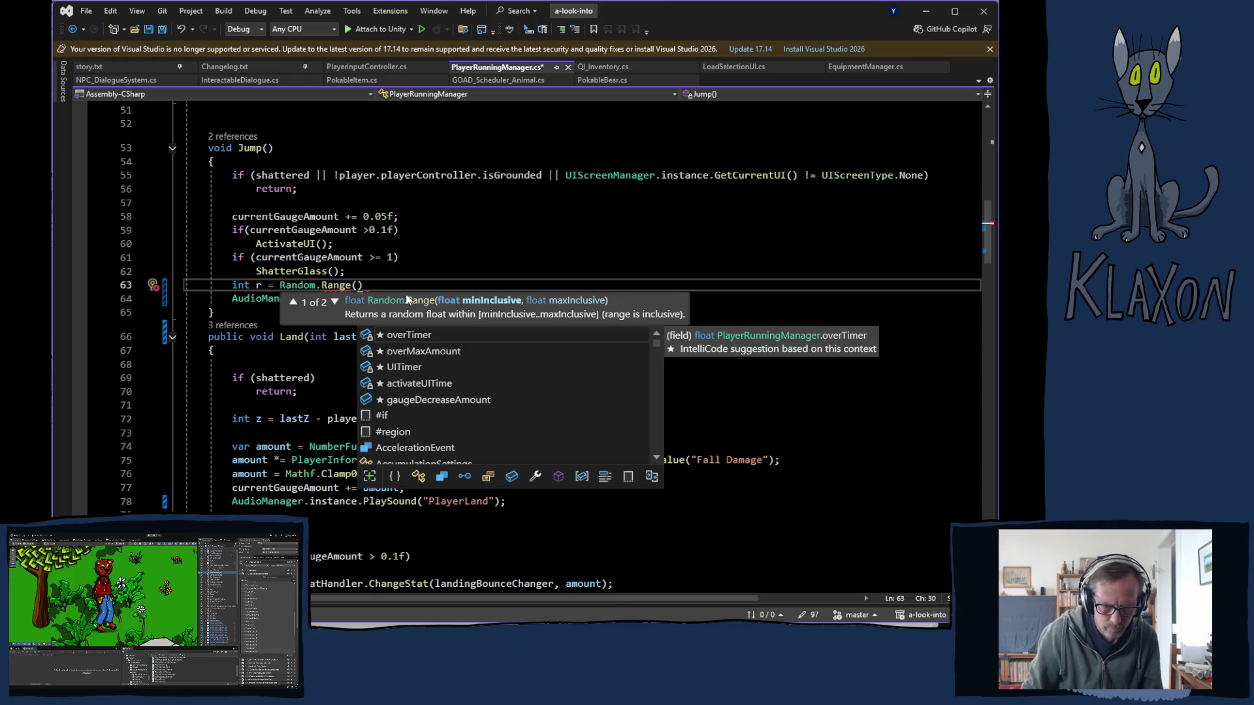
{"action": "type", "text": "1, 9"}
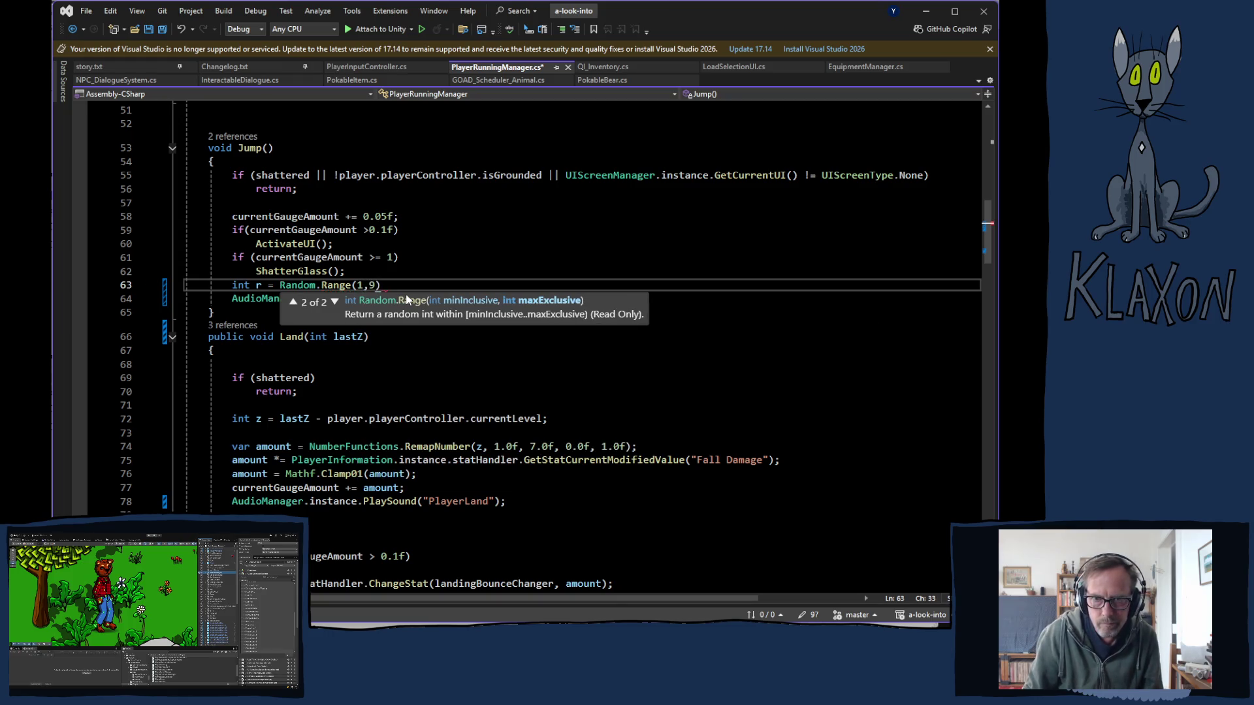
{"action": "type", "text": ")"}
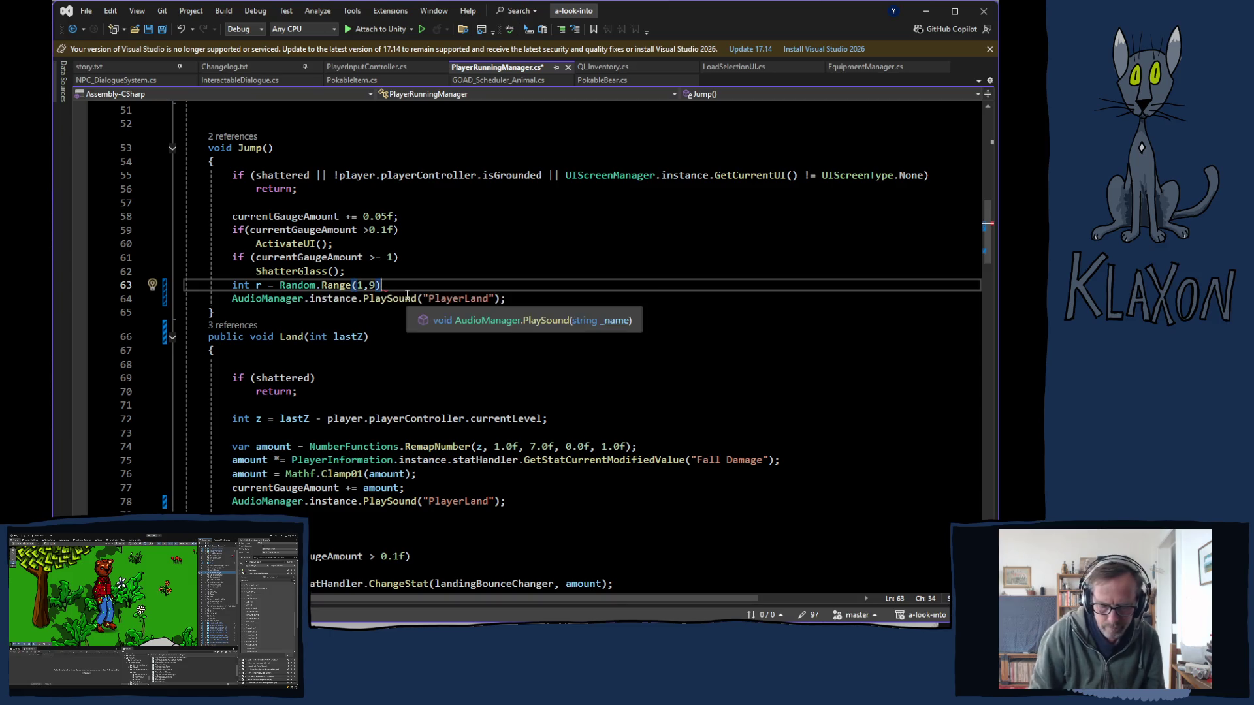
{"action": "type", "text": ";"}
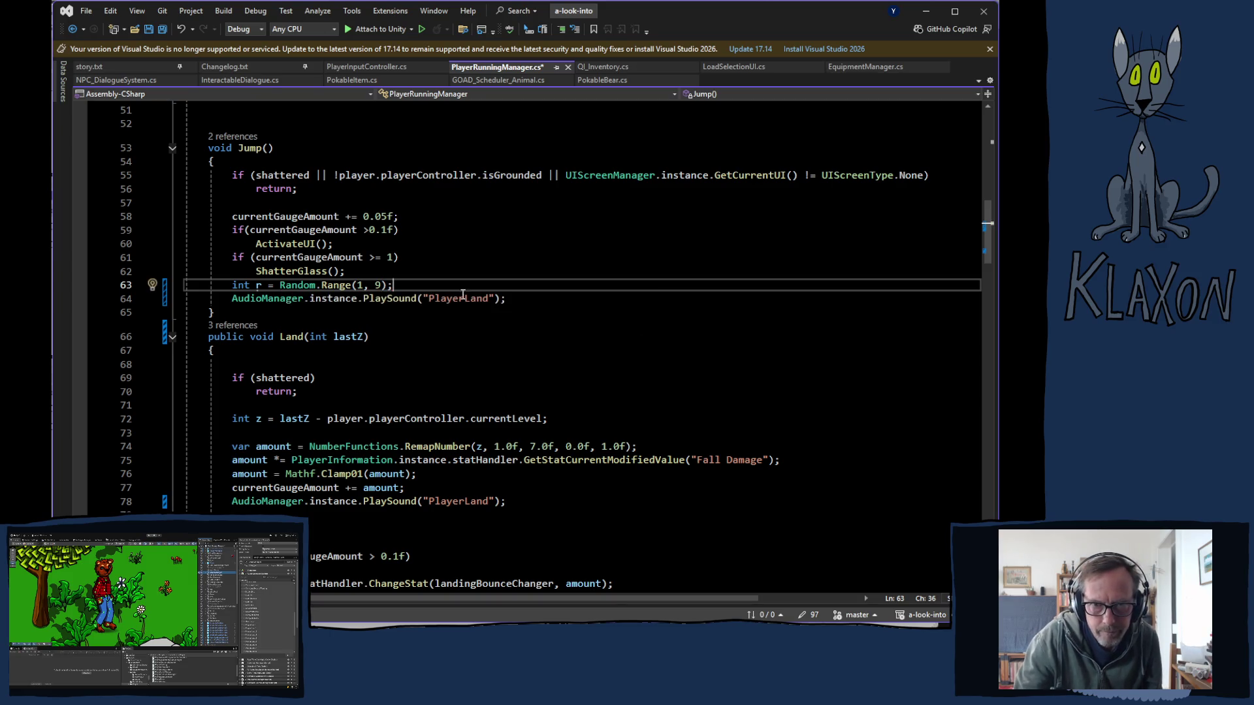
- Change the sound name to $"PlayerJump{r}" and save PlayerRunningManager.cs
{"action": "left_click", "coordinate": [423, 298]}
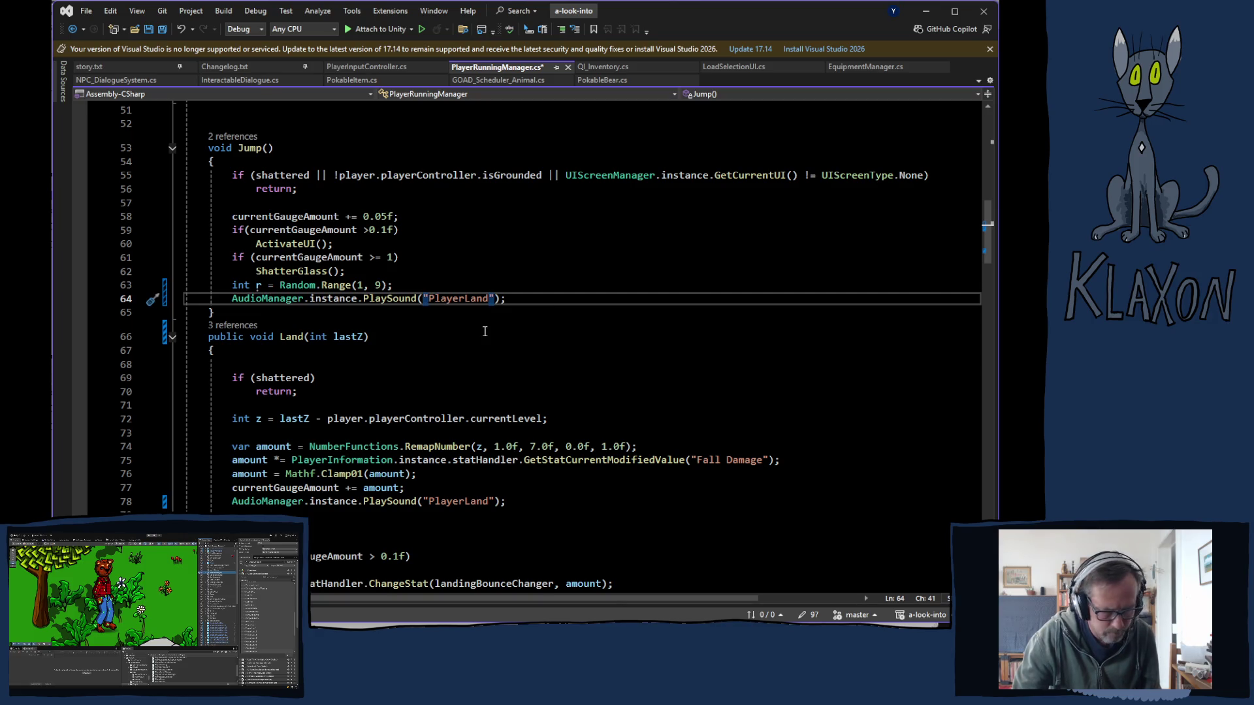
{"action": "type", "text": "$"}
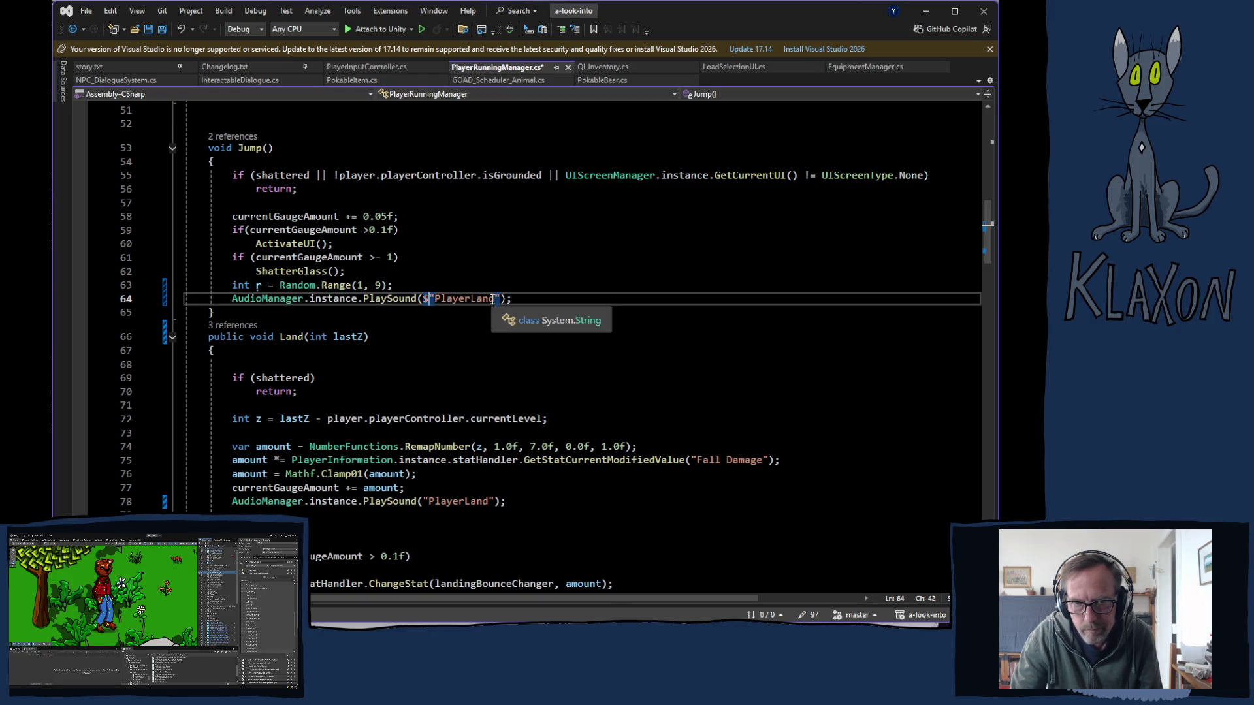
{"action": "left_click_drag", "start_coordinate": [495, 298], "coordinate": [471, 299]}
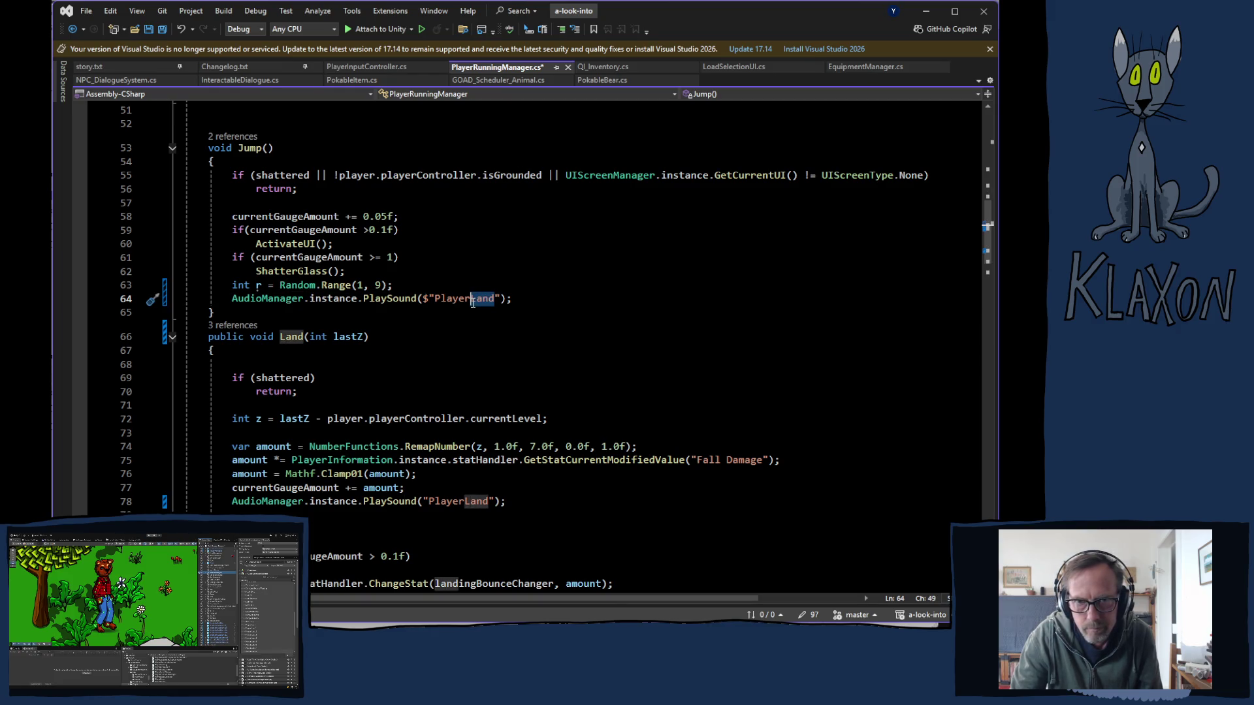
{"action": "type", "text": "Jump"}
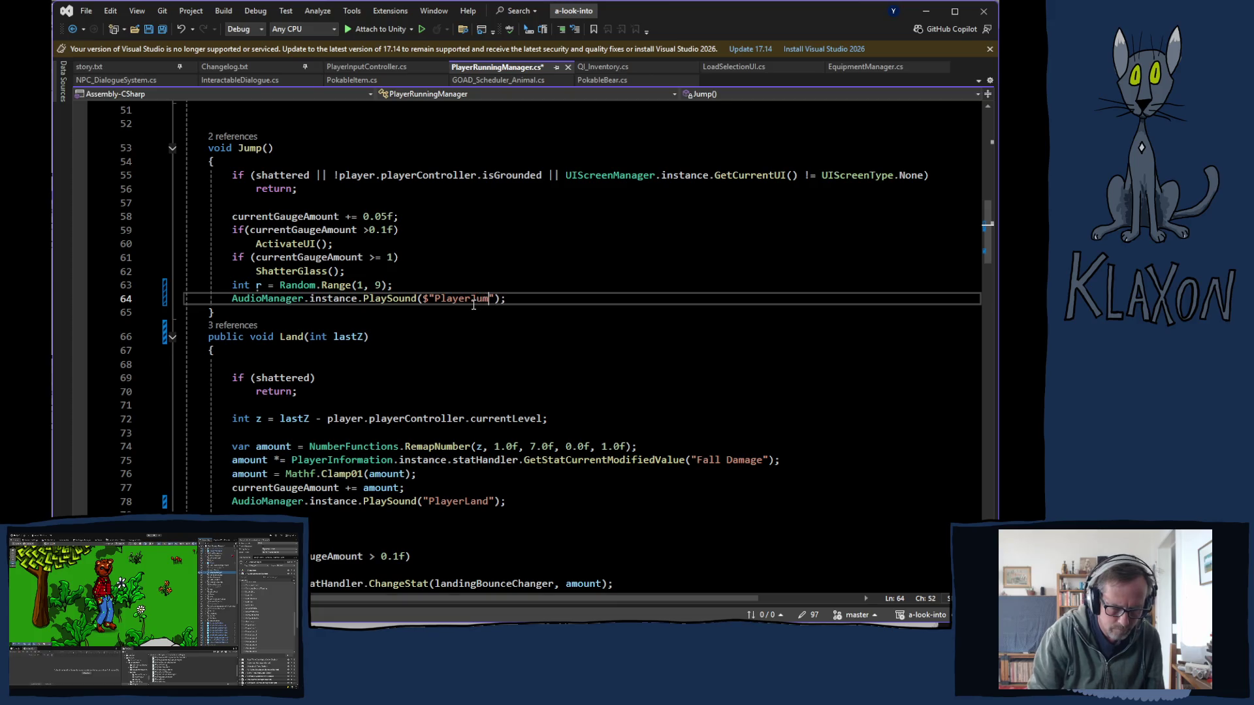
{"action": "type", "text": "{"}
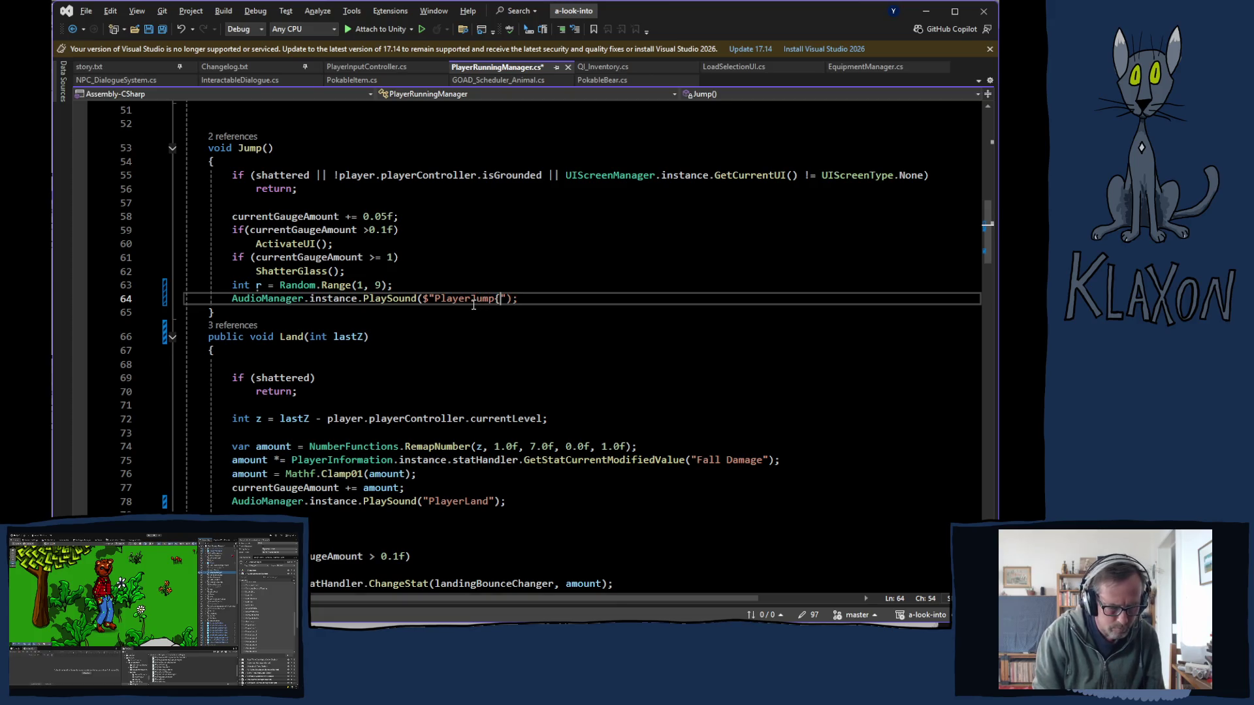
{"action": "type", "text": "r"}
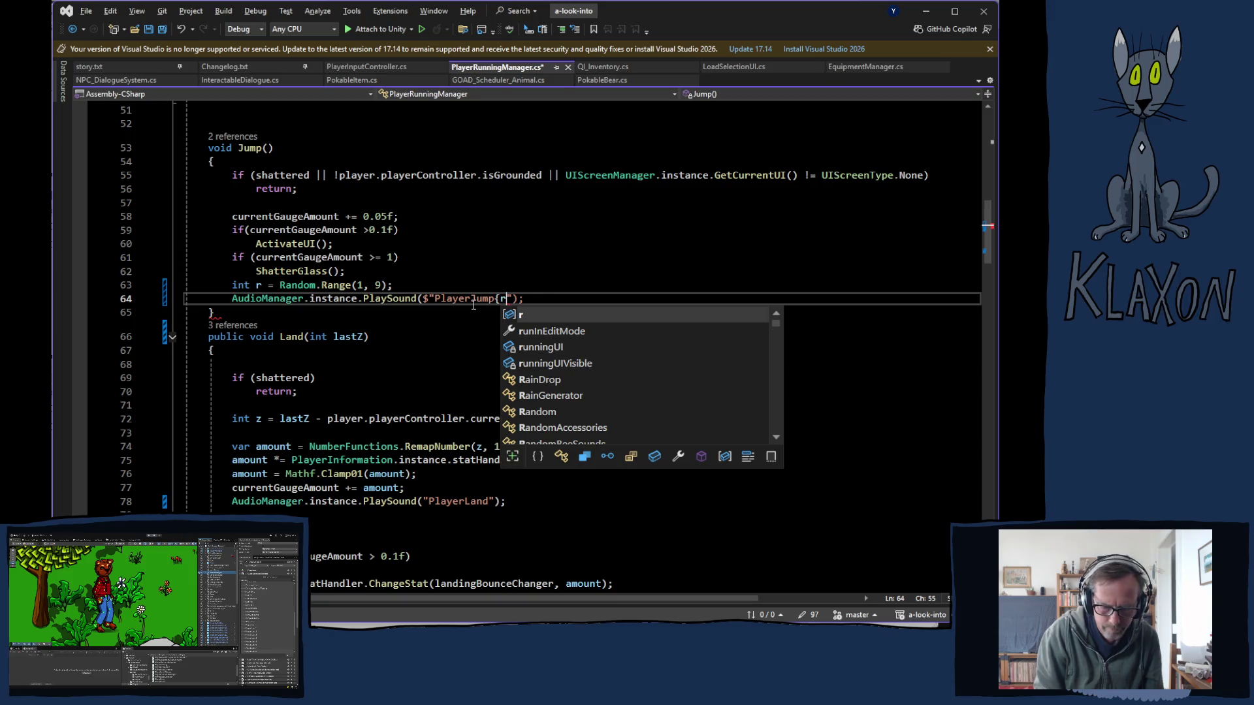
{"action": "type", "text": "}"}
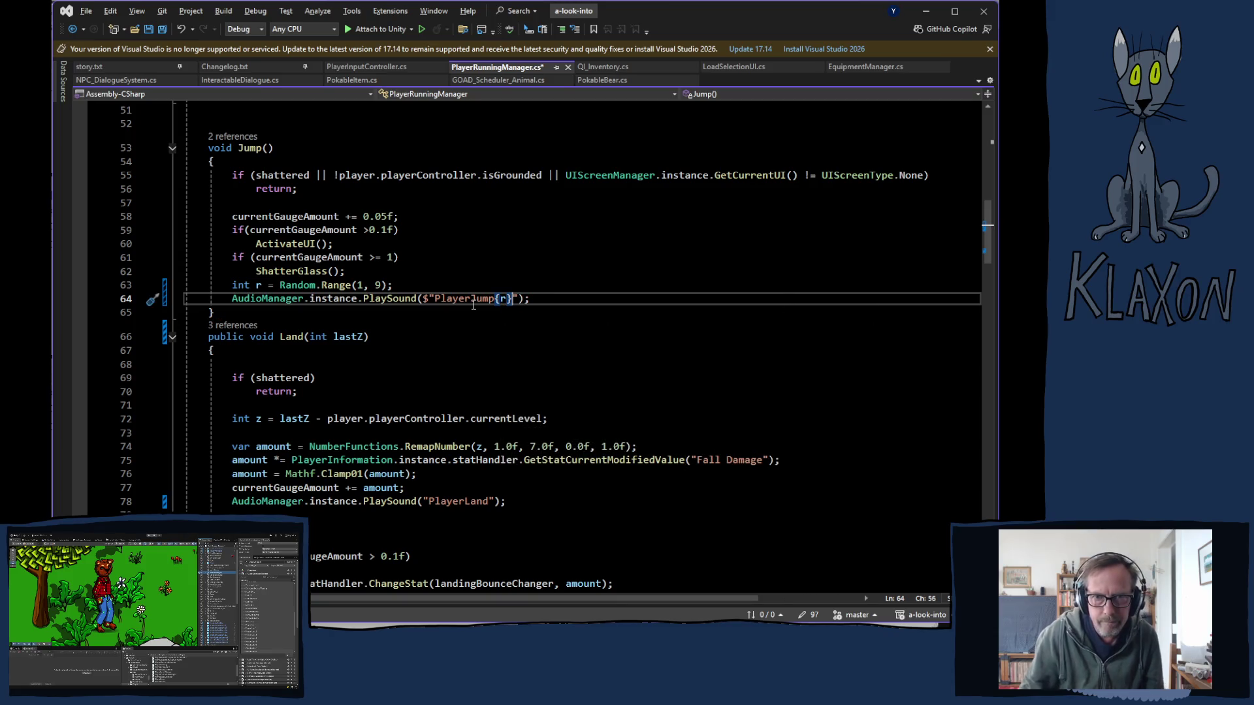
{"action": "key", "text": "ctrl+s"}
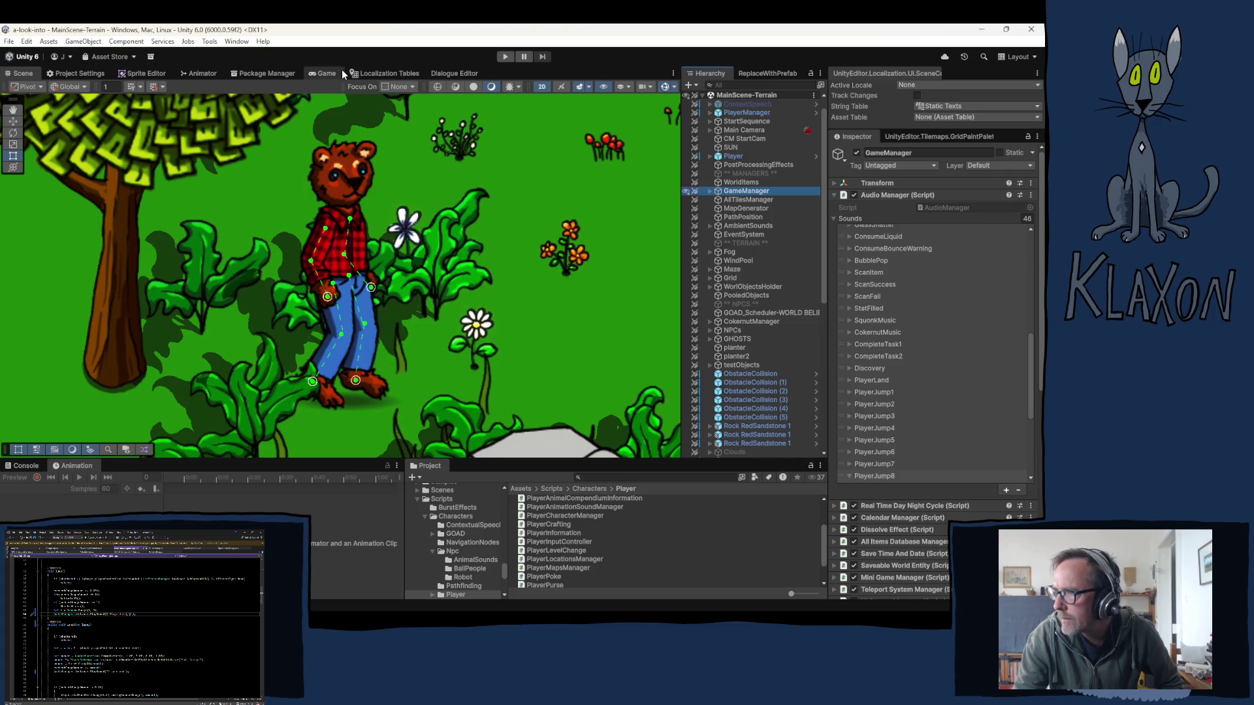
- Enter Play mode and start a new game with a freshly created character
{"action": "left_click", "coordinate": [505, 58]}
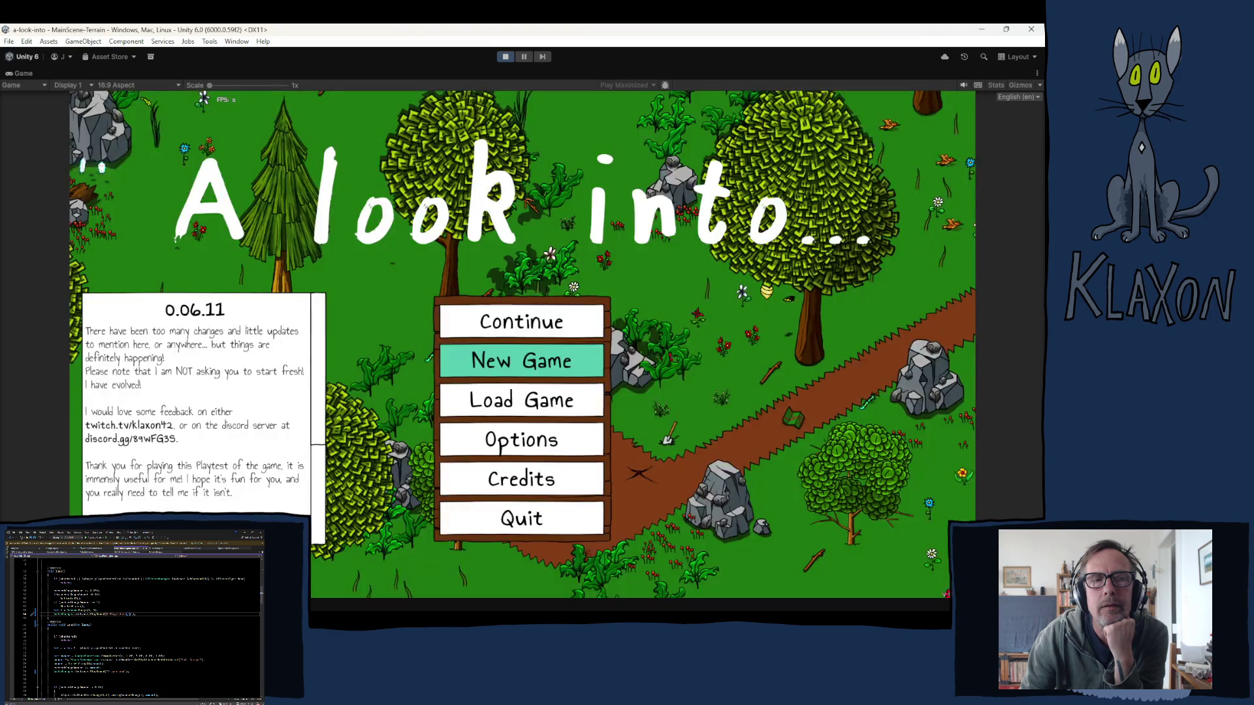
{"action": "left_click", "coordinate": [494, 364]}
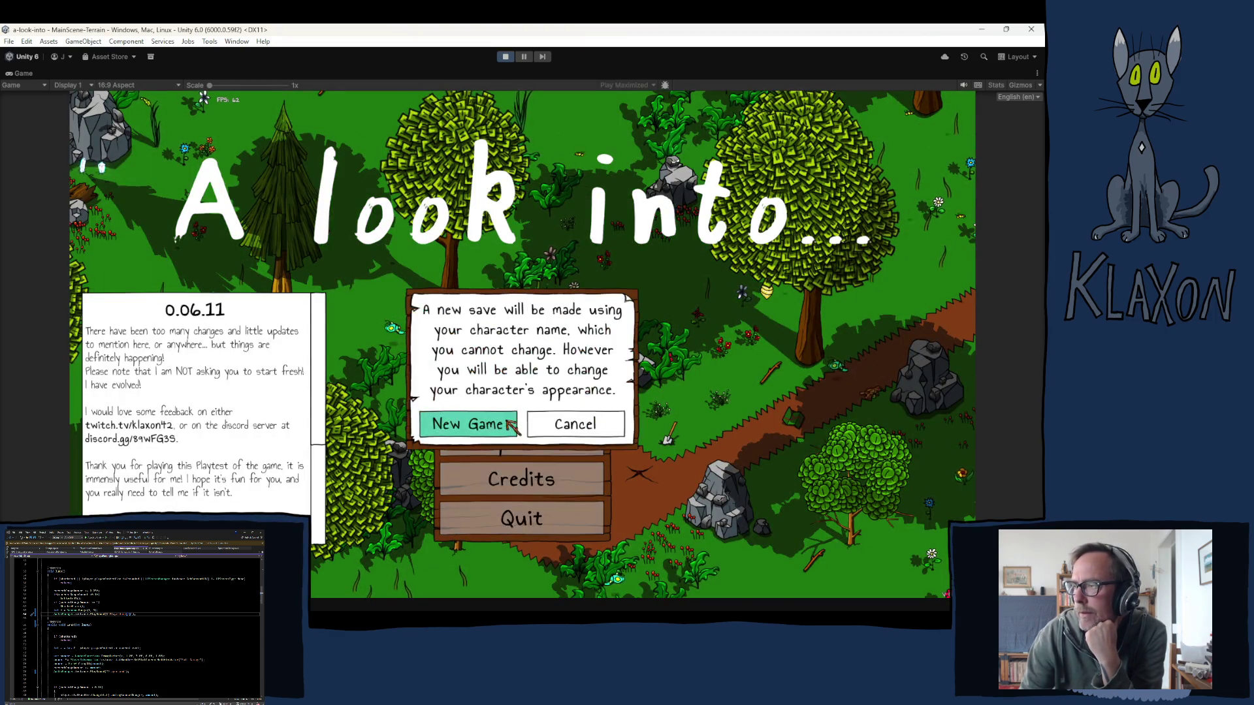
{"action": "left_click", "coordinate": [510, 428]}
{"action": "type", "text": "Wo"}
{"action": "left_click", "coordinate": [547, 439]}
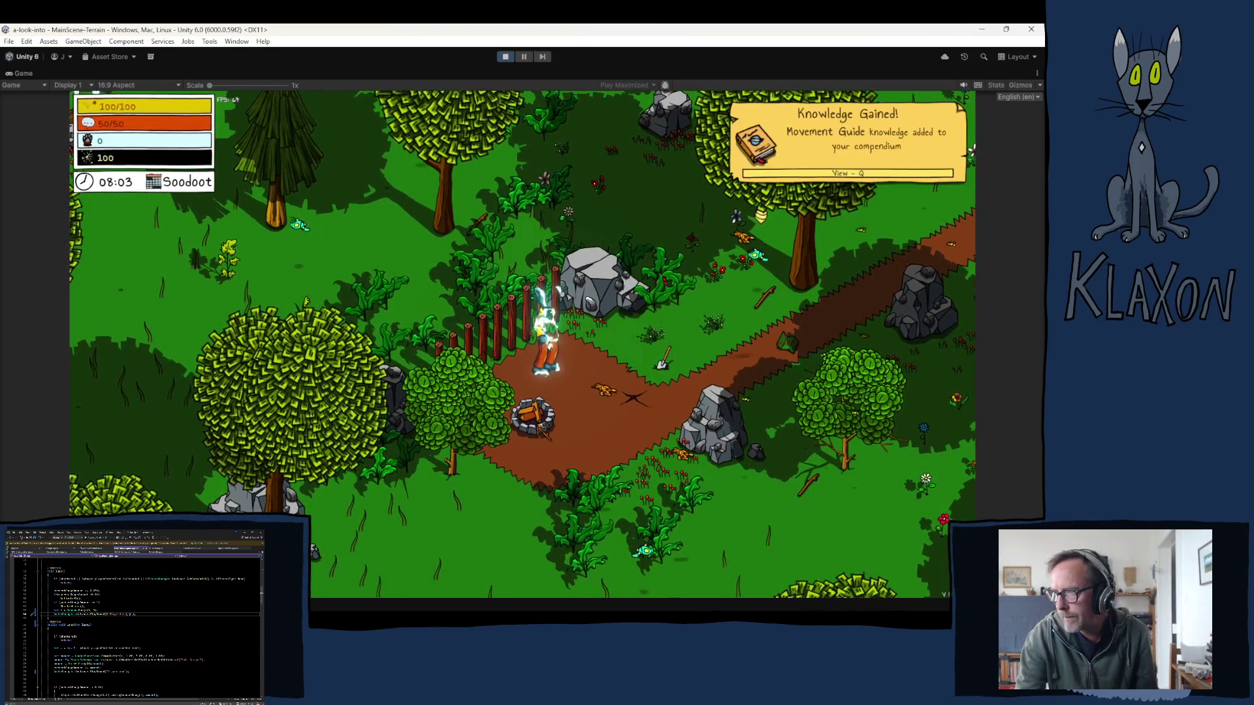
- Jump four times by the fence, run through the forest, then type Debug.Log("Jumping"); into Jump()
{"action": "key", "text": "space"}
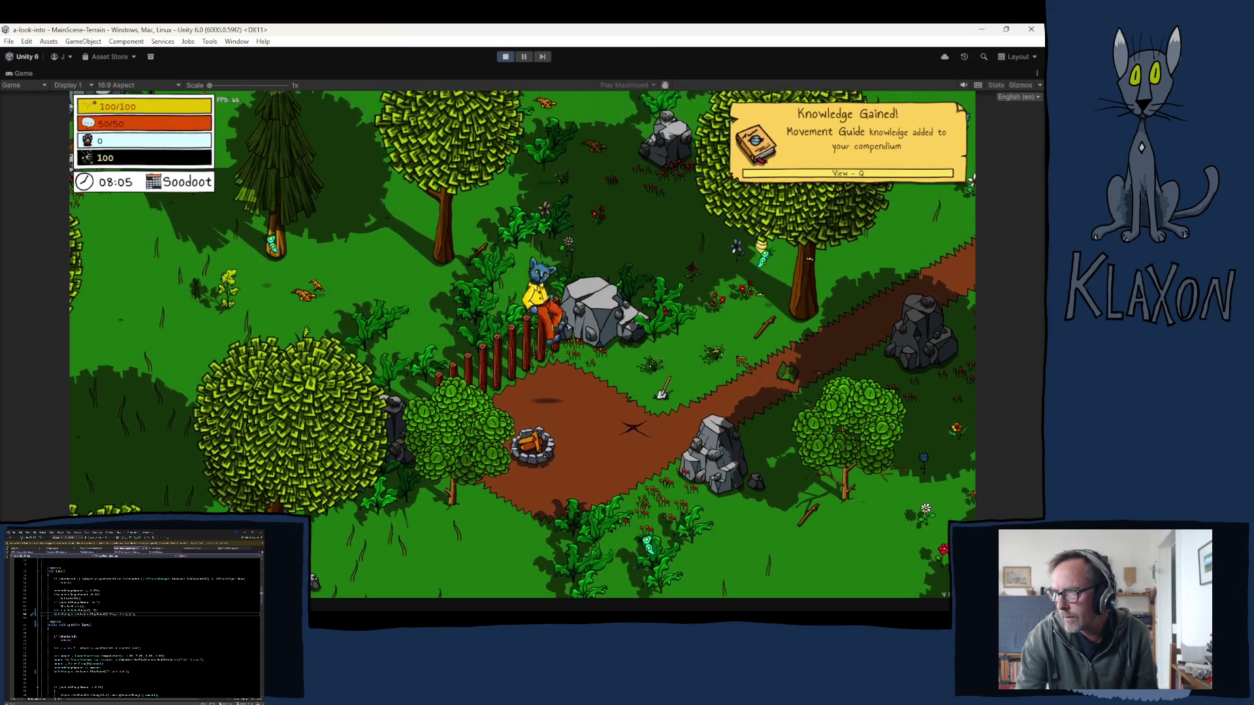
{"action": "key", "text": "space"}
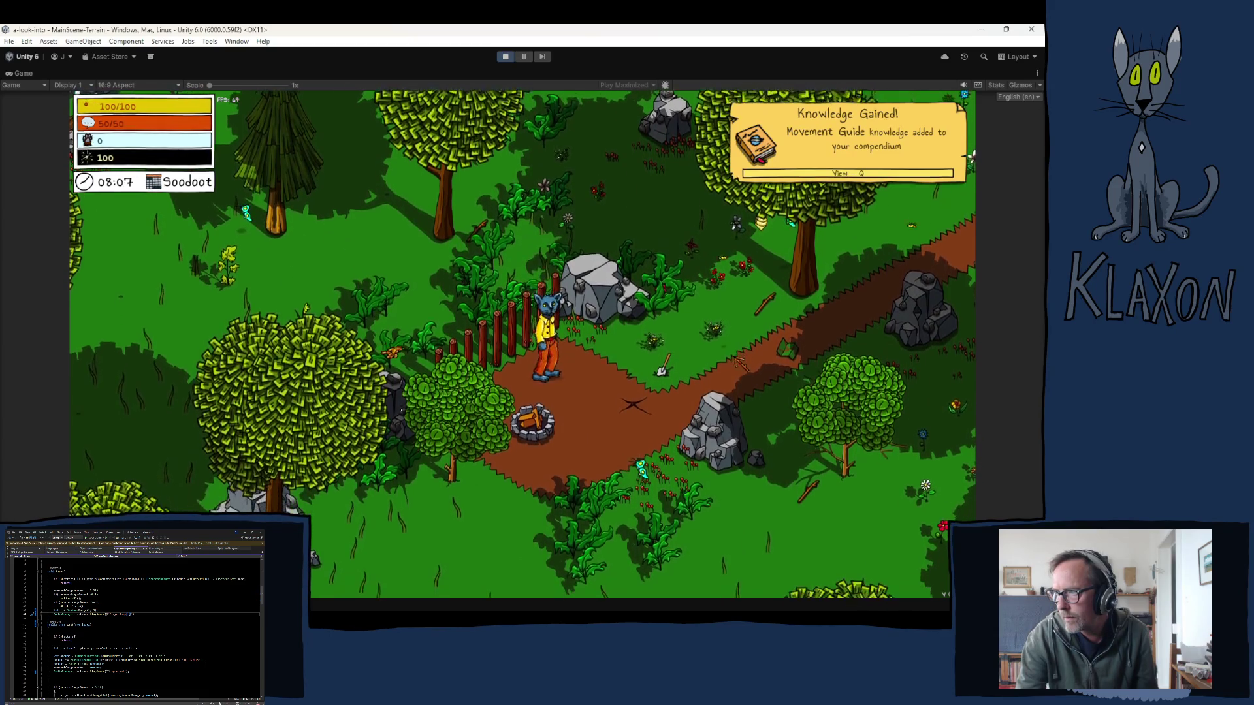
{"action": "key", "text": "space"}
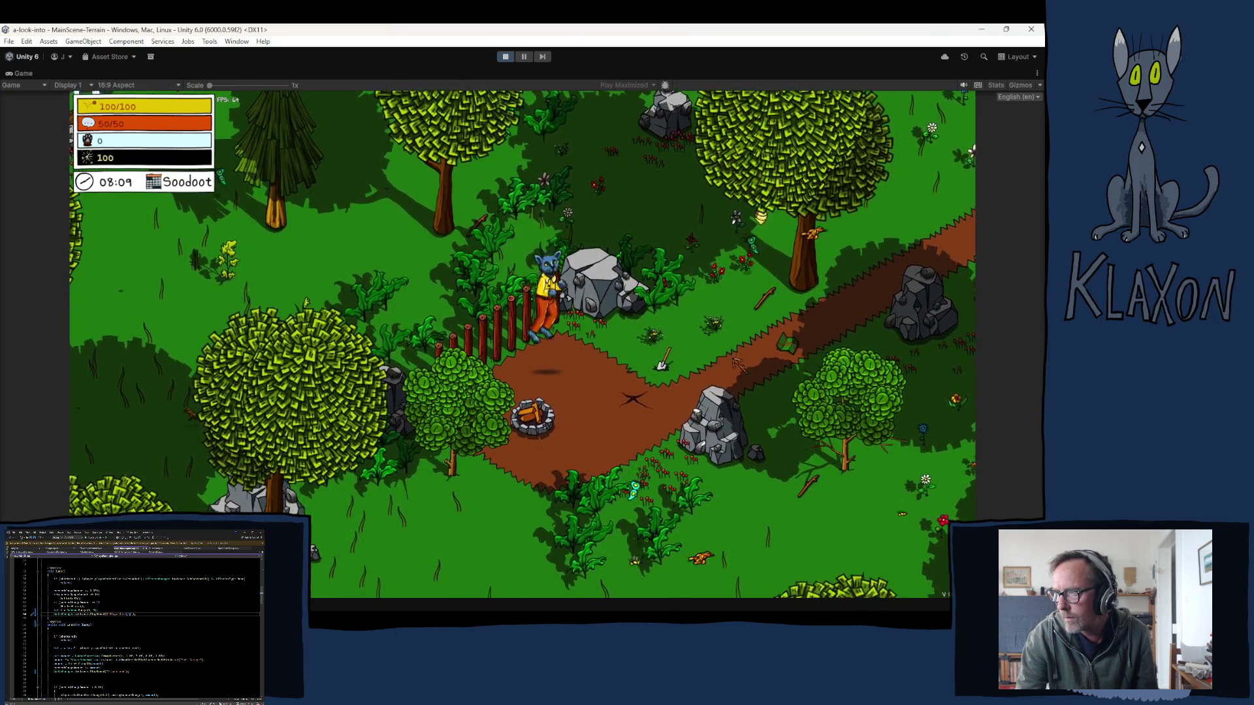
{"action": "key", "text": "space"}
{"action": "key", "text": "w"}
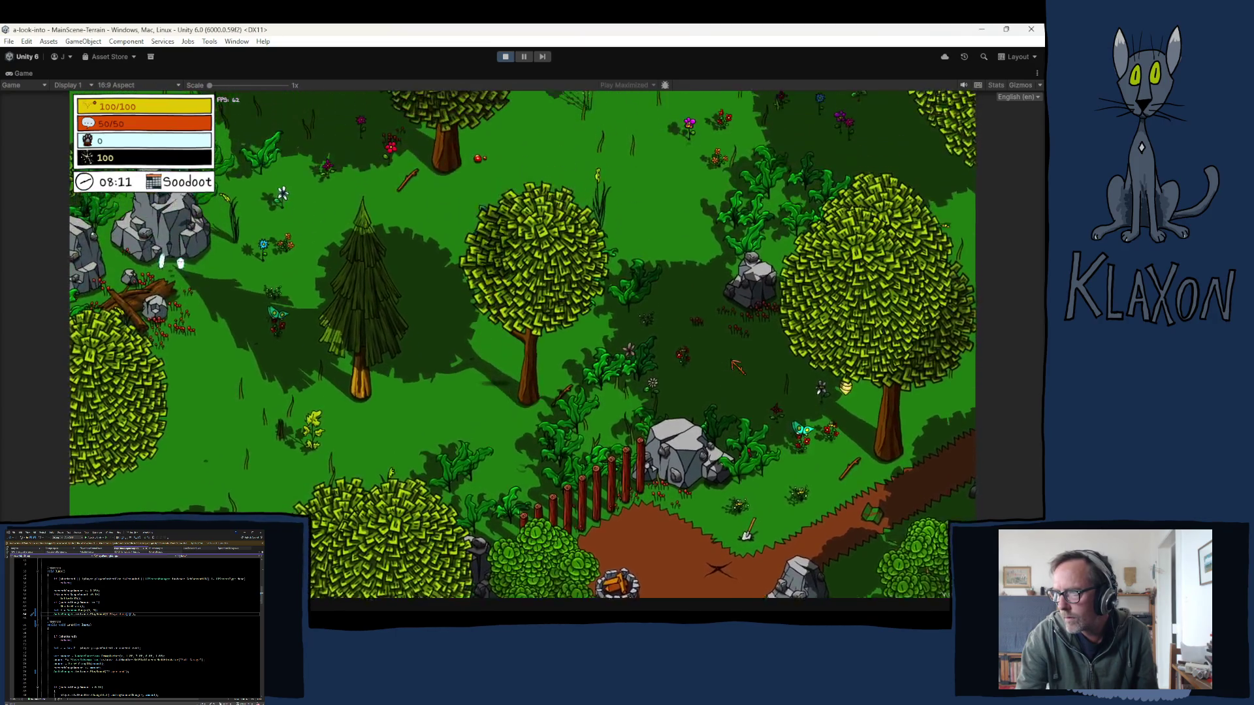
{"action": "key", "text": "d"}
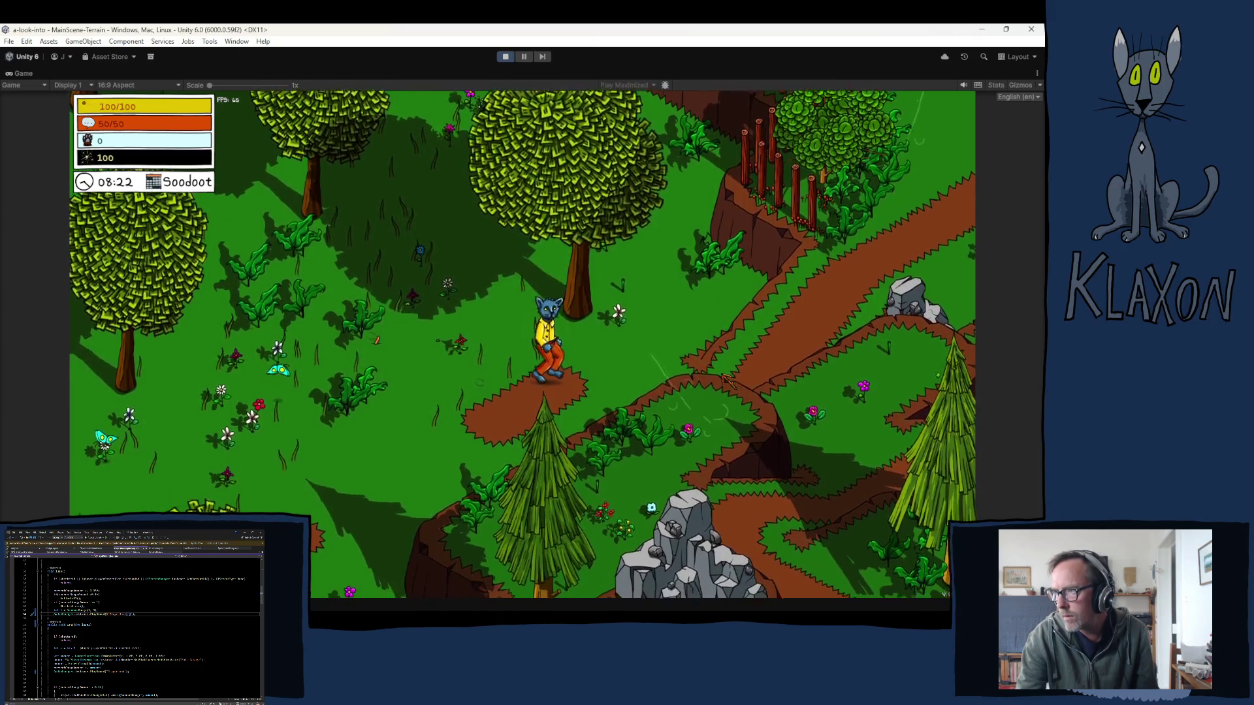
{"action": "key", "text": "d"}
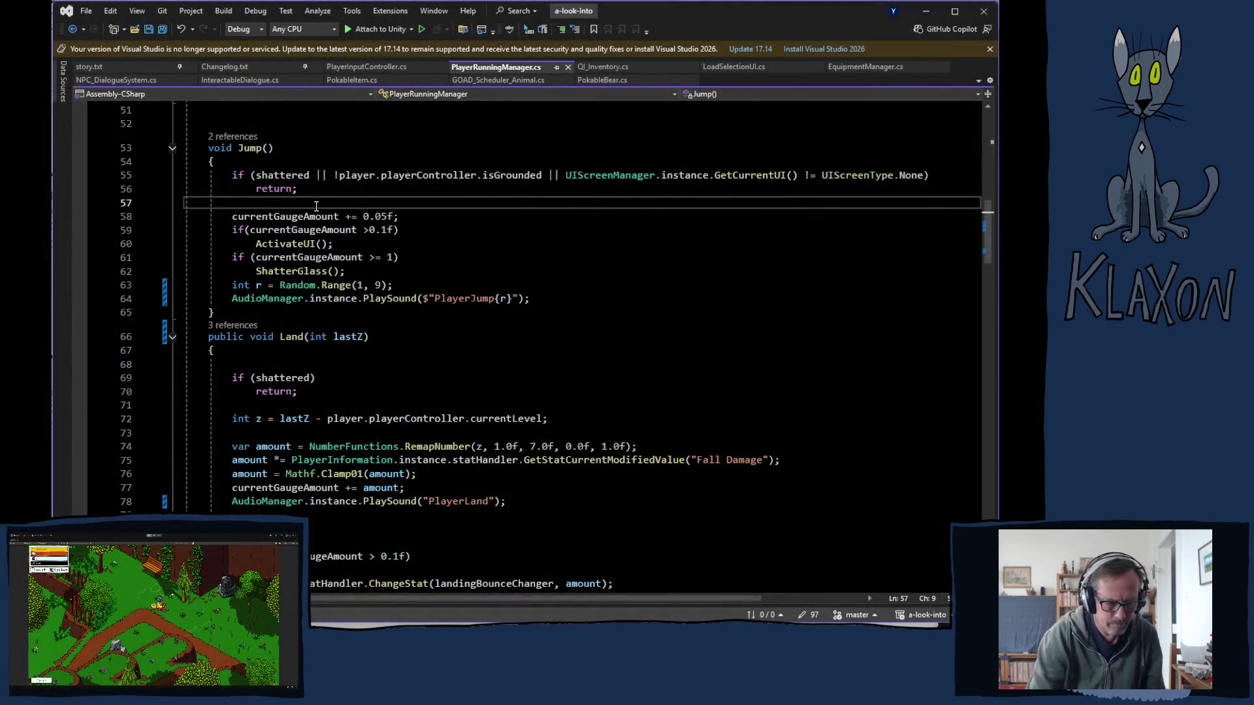
{"action": "type", "text": "Debug"}
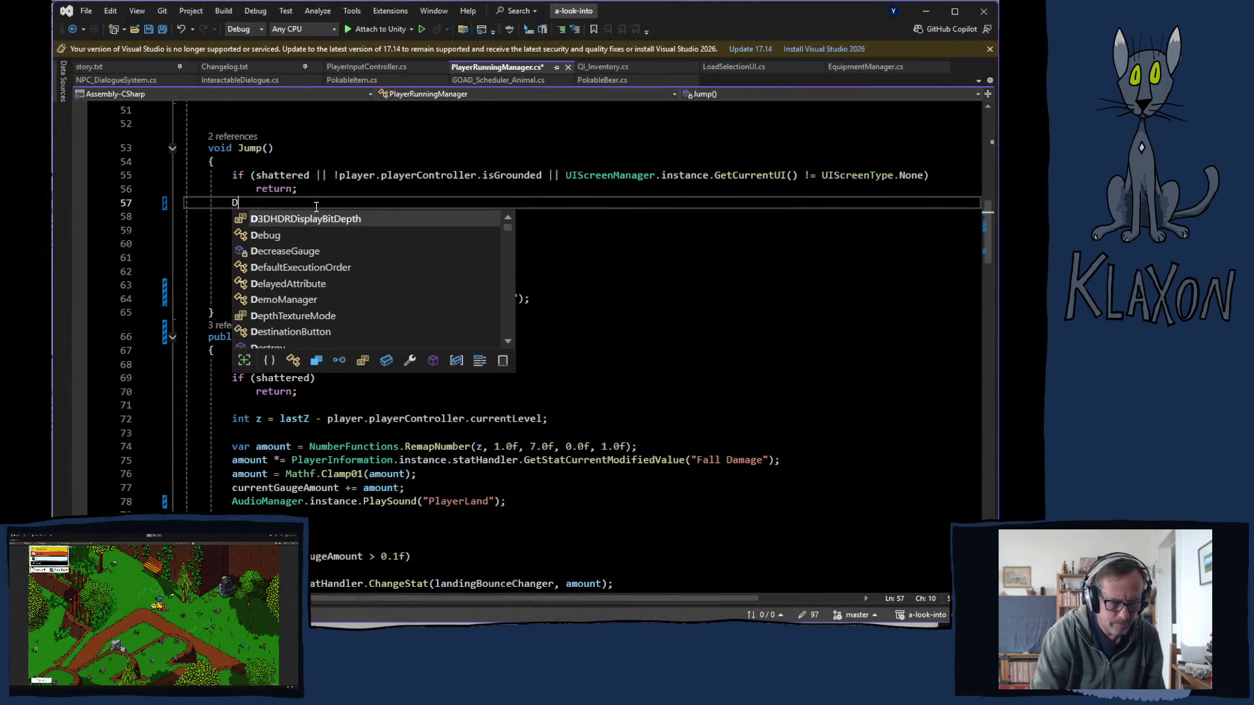
{"action": "type", "text": ".Log("}
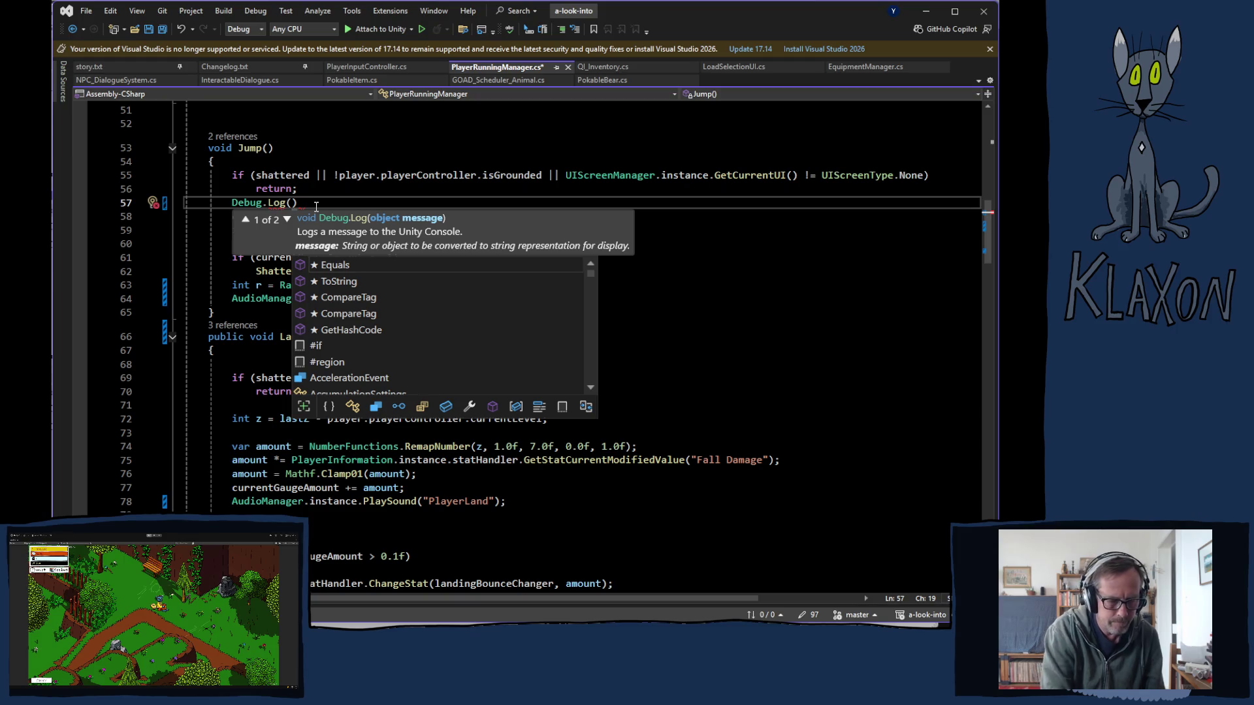
{"action": "type", "text": "\"Jumping\""}
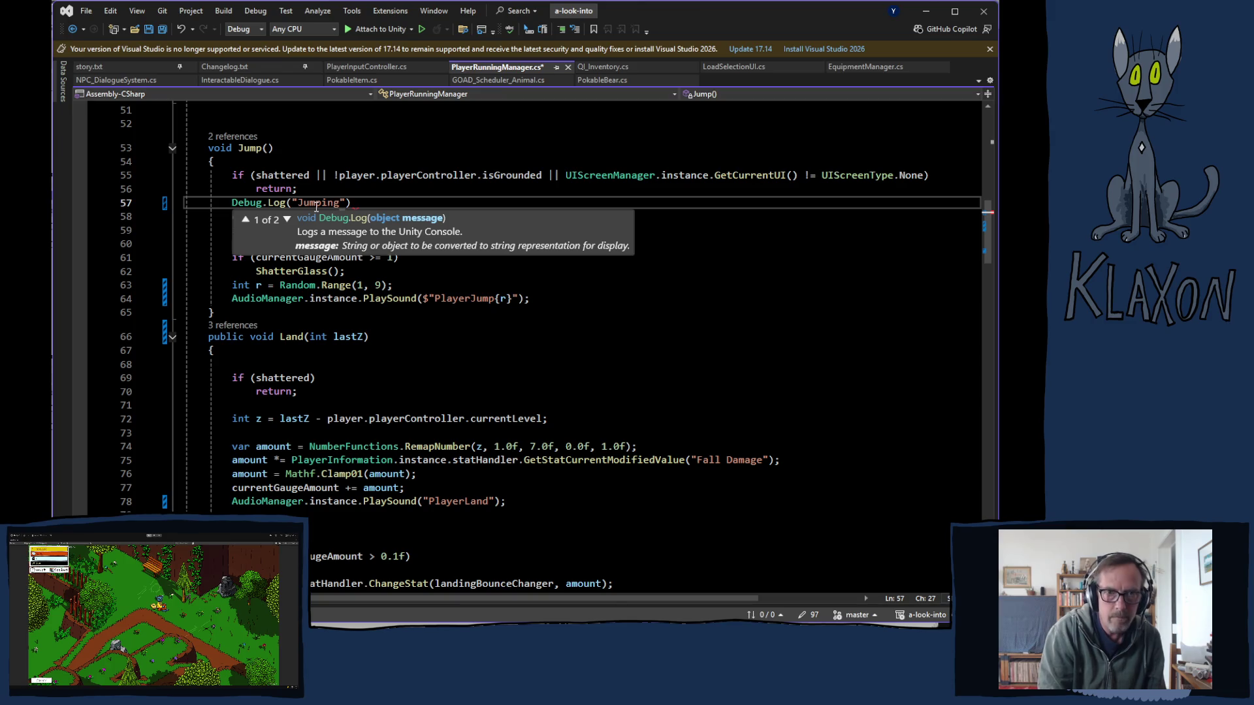
{"action": "type", "text": ");"}
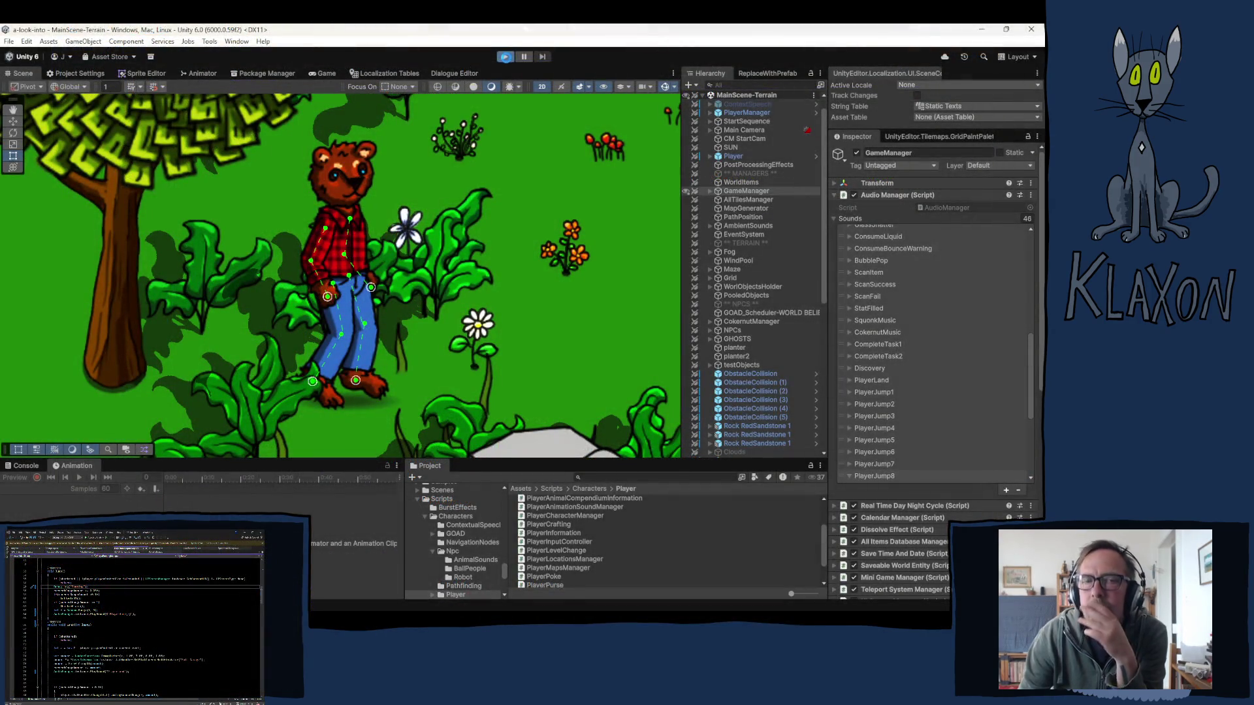
- Enter Play mode and start a new game, accepting the new character
{"action": "left_click", "coordinate": [503, 58]}
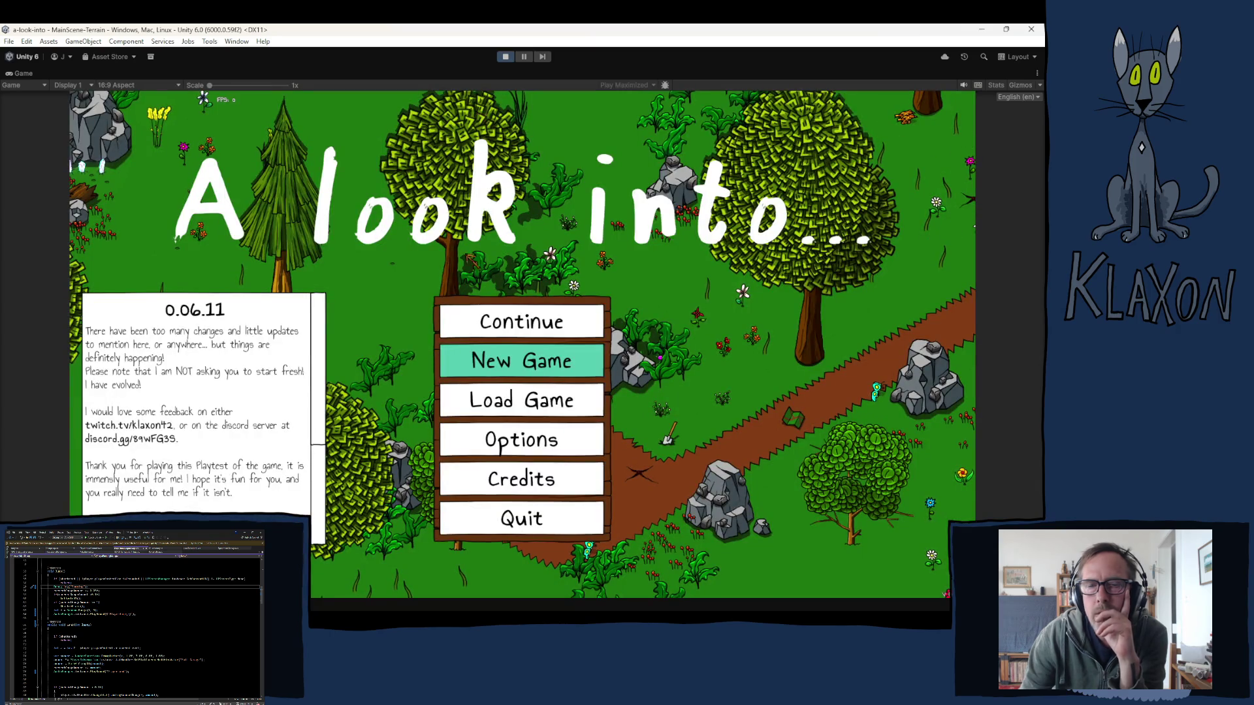
{"action": "left_click", "coordinate": [512, 370]}
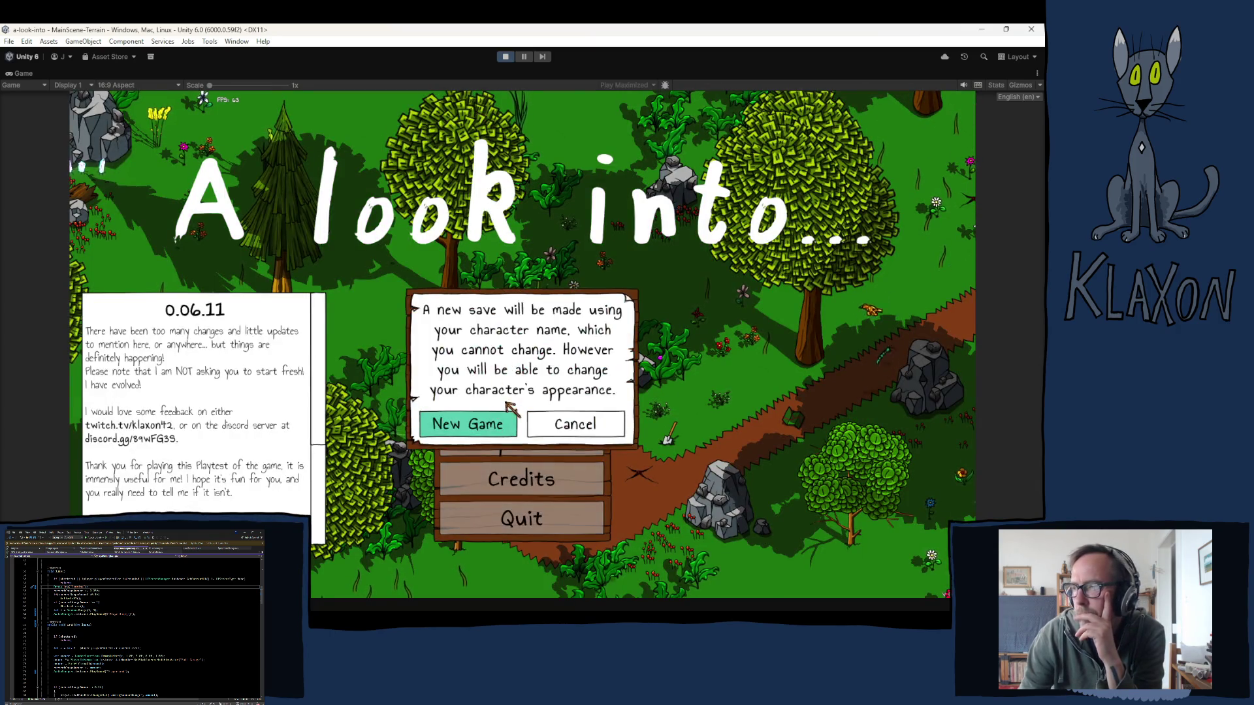
{"action": "left_click", "coordinate": [505, 427]}
{"action": "left_click", "coordinate": [548, 440]}
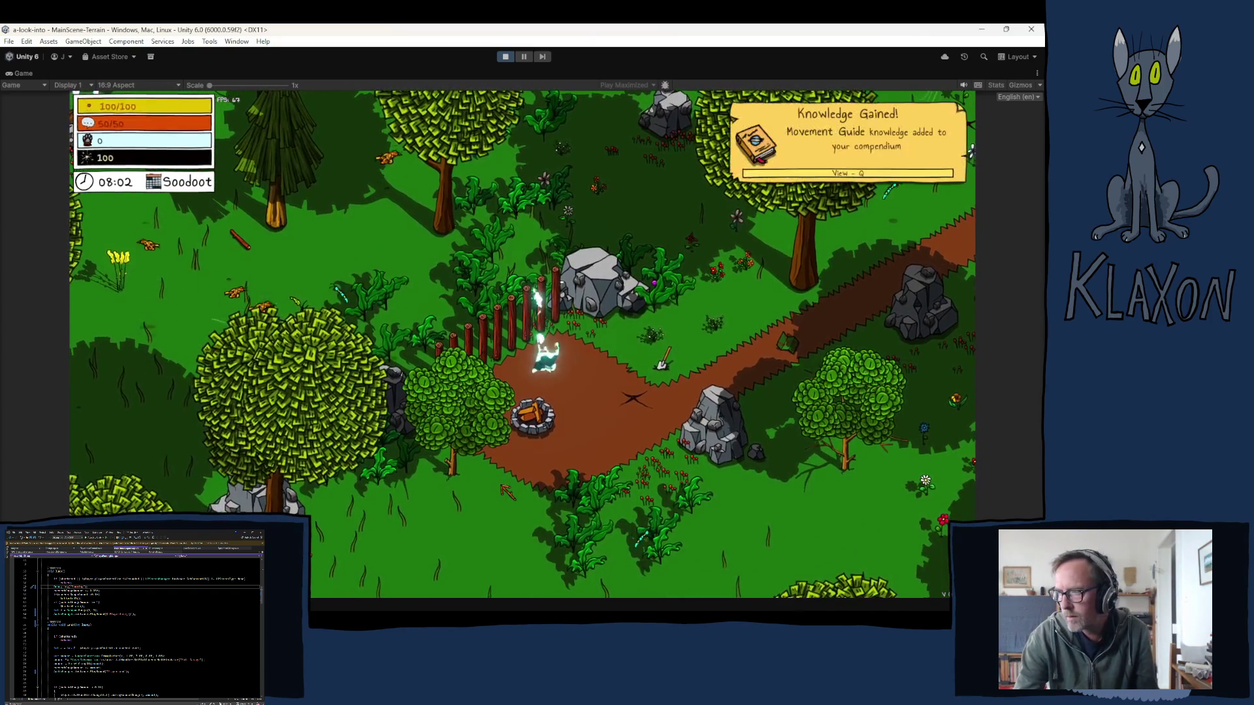
- Jump once, walk north past the fence and back south, then stop the playtest
{"action": "key", "text": "space"}
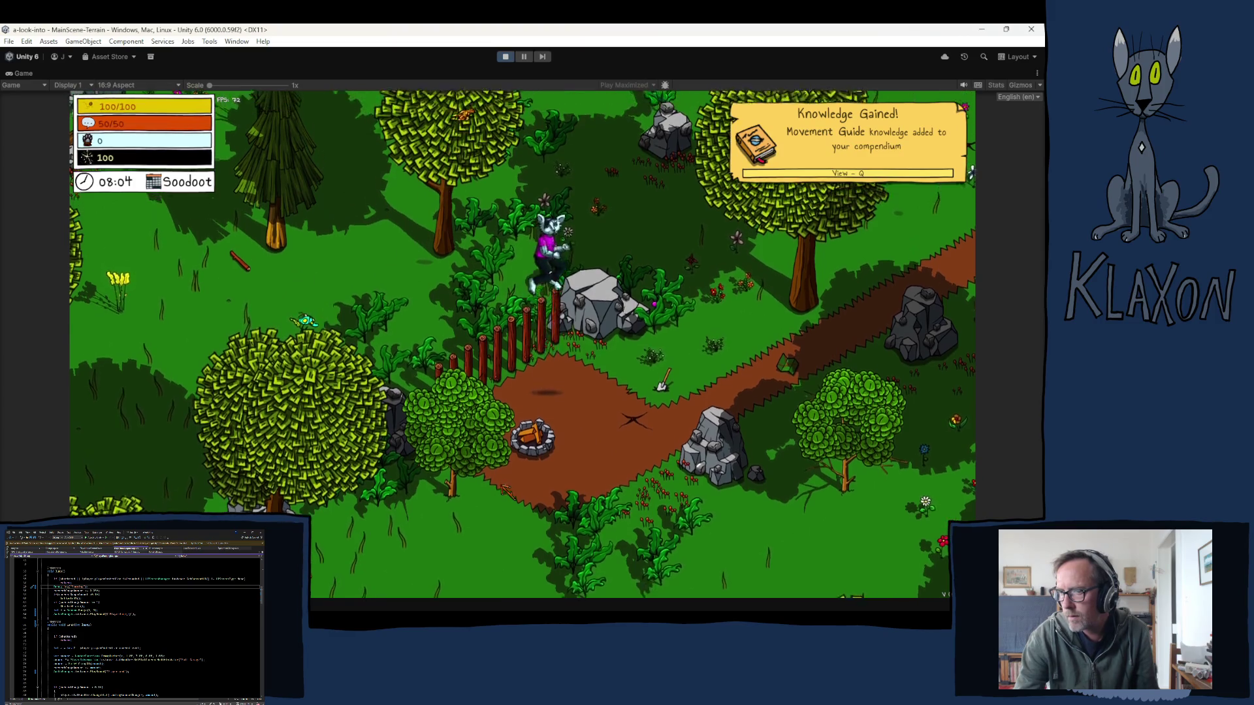
{"action": "key", "text": "w"}
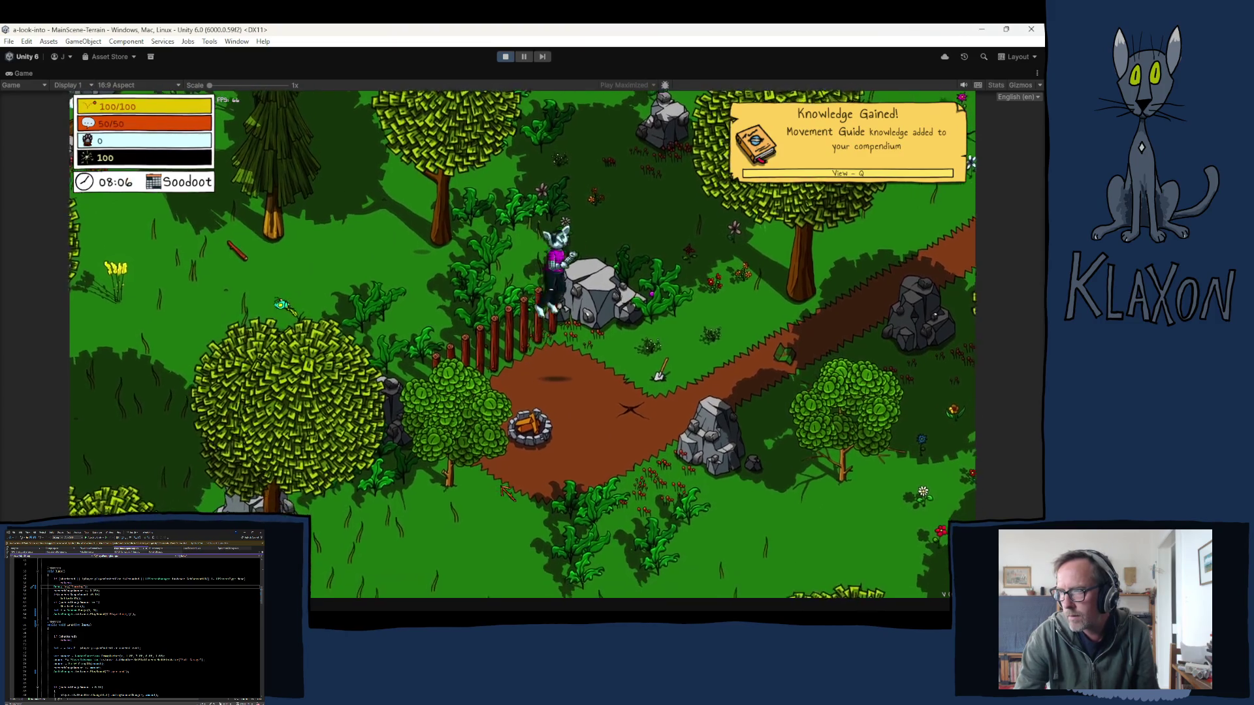
{"action": "key", "text": "w"}
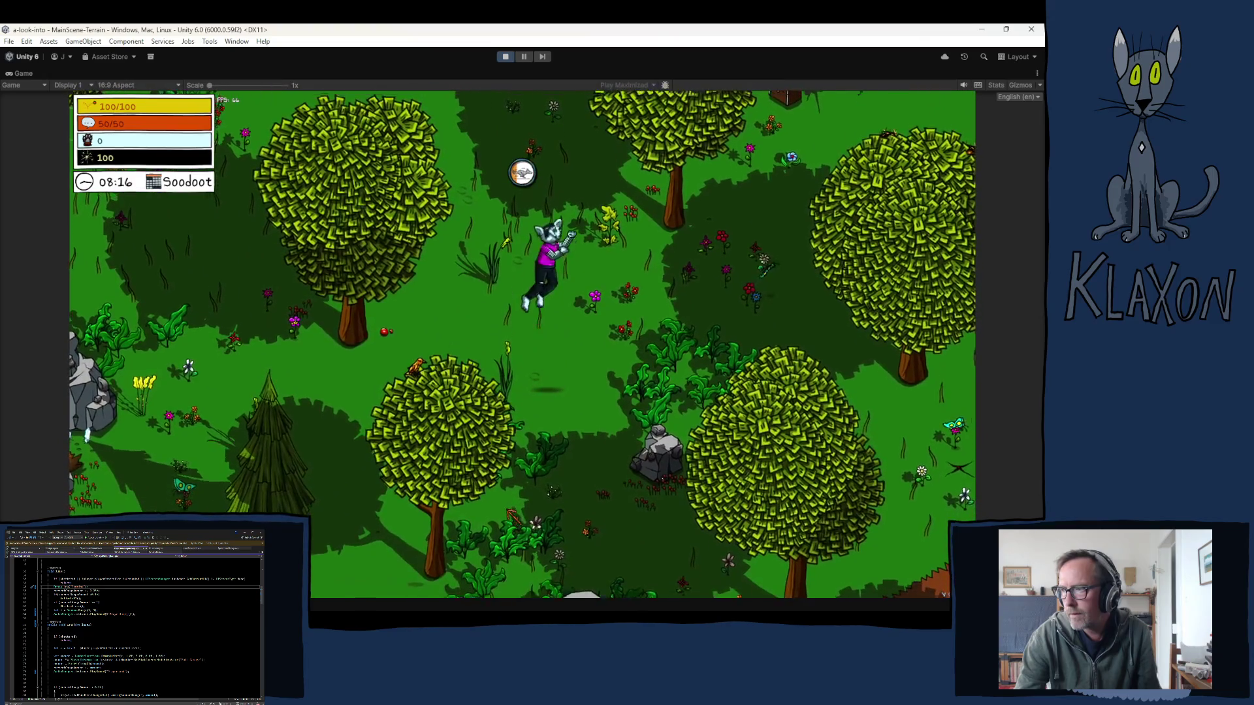
{"action": "key", "text": "w"}
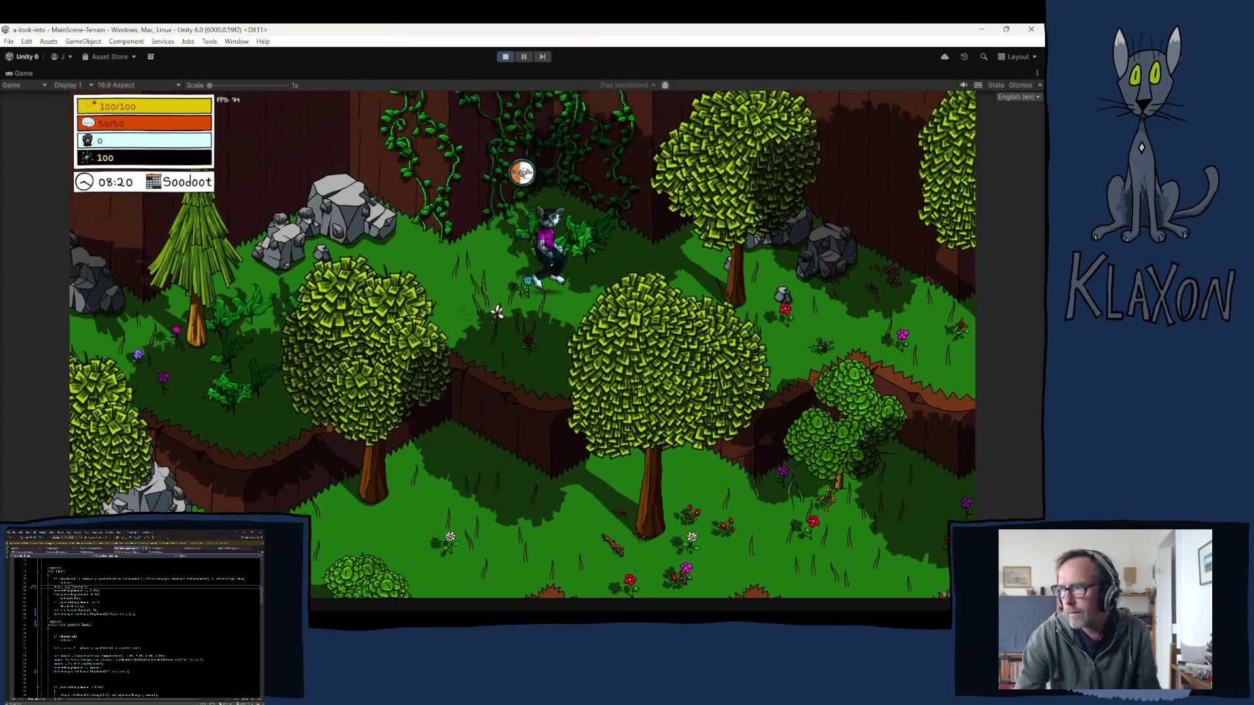
{"action": "key", "text": "s"}
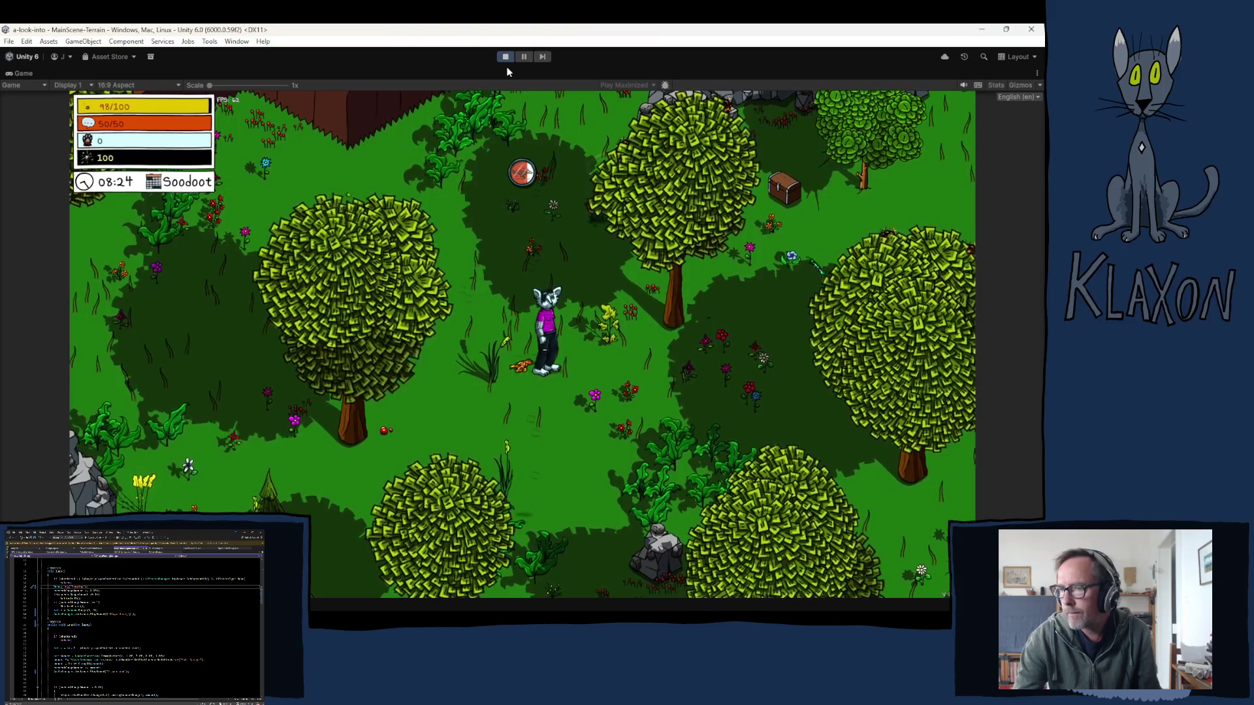
{"action": "left_click", "coordinate": [507, 57]}
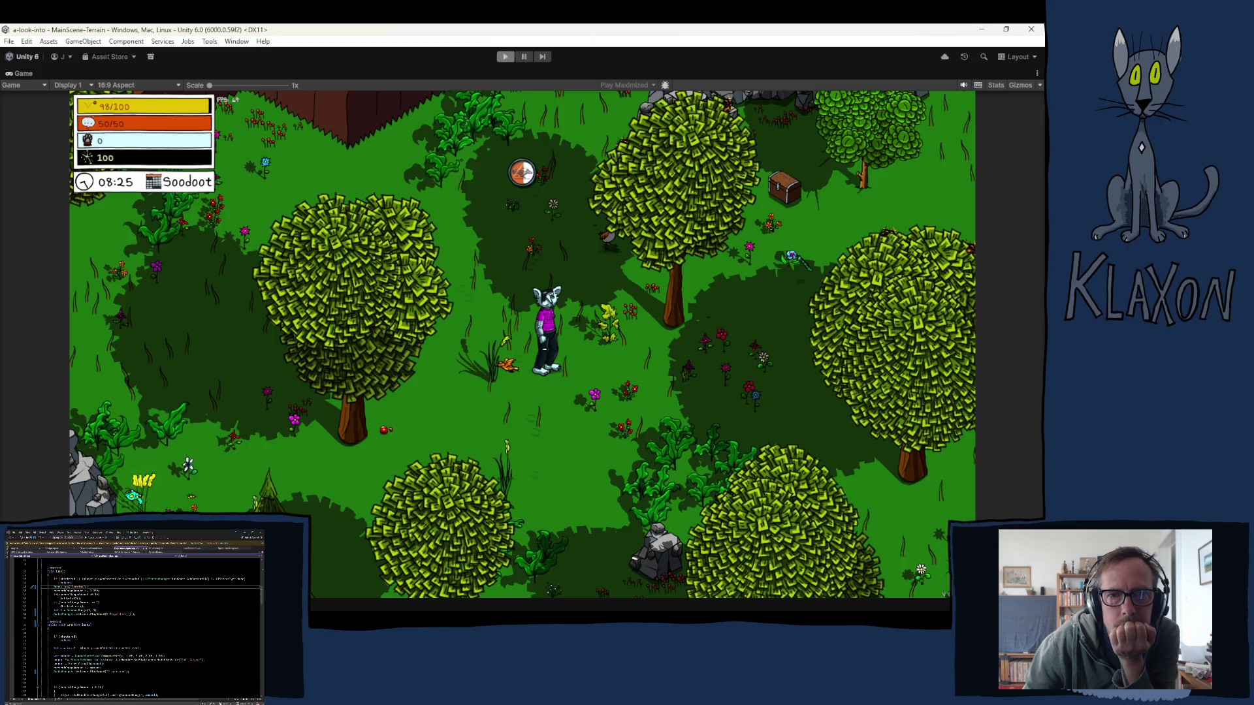
{"action": "key", "text": "alt+Tab"}
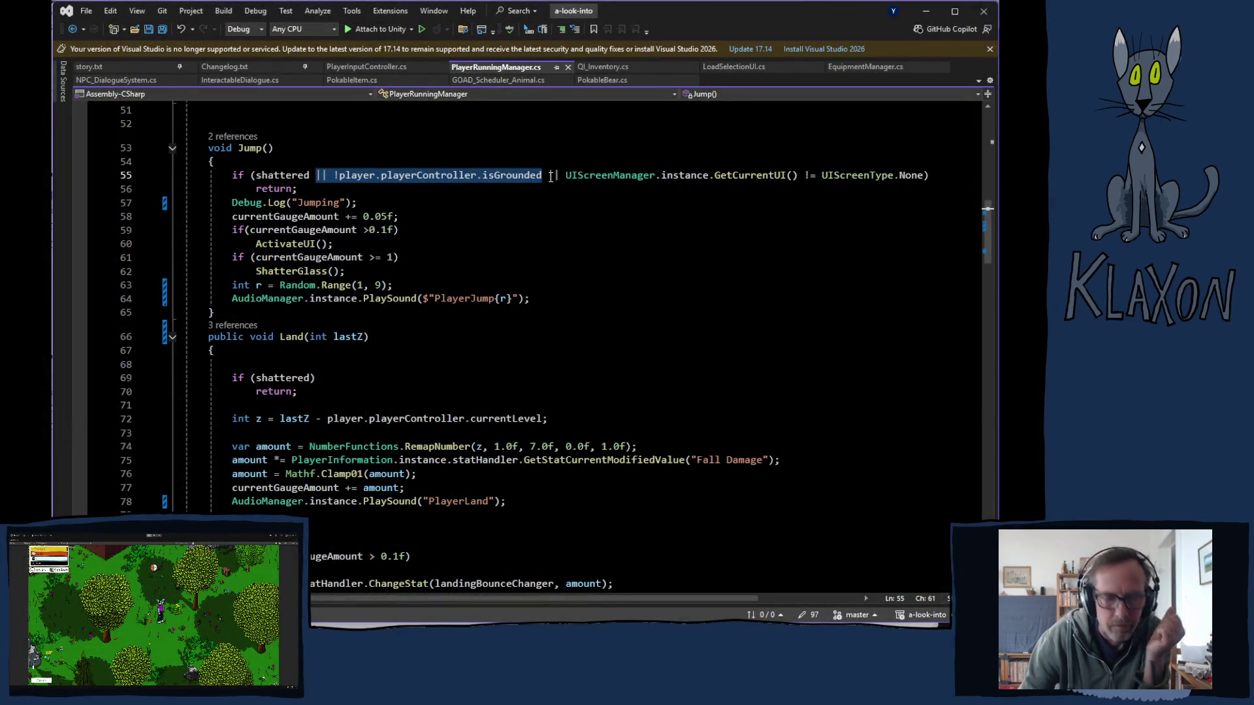
- Comment out the isGrounded condition in Jump(), then return to Unity and press Play
{"action": "key", "text": "ctrl+k"}
{"action": "key", "text": "ctrl+c"}
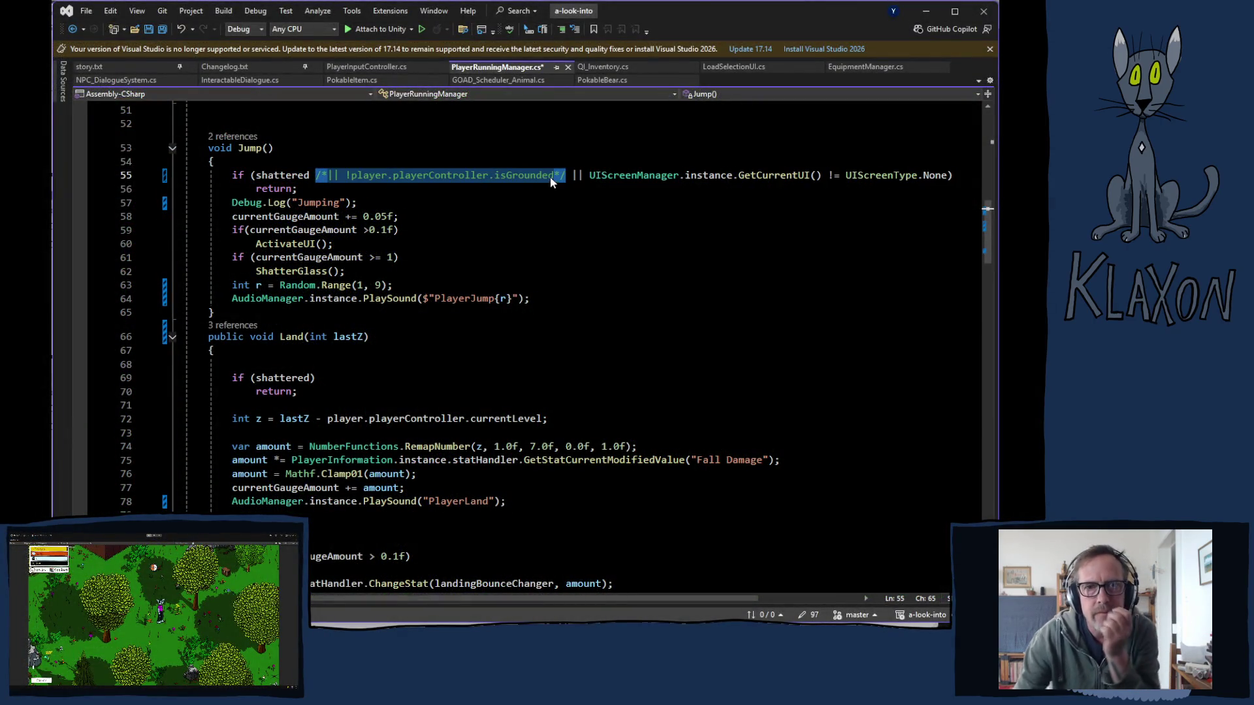
{"action": "left_click", "coordinate": [500, 356]}
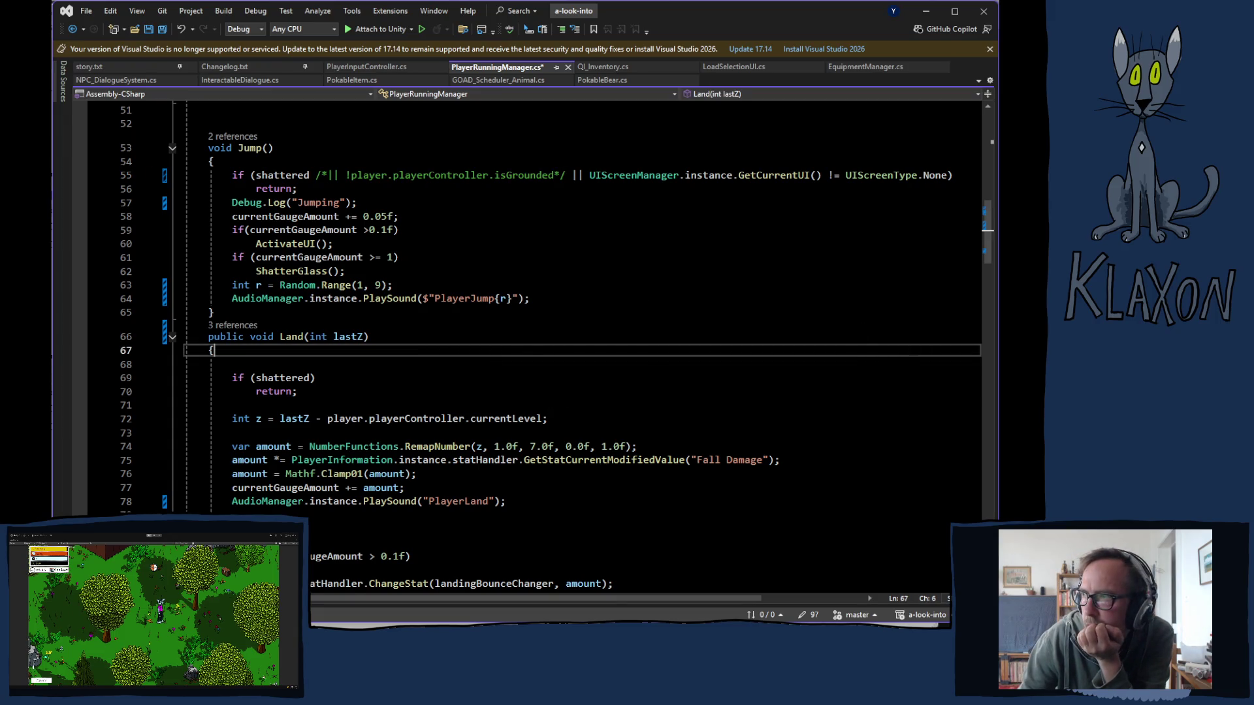
{"action": "key", "text": "alt+Tab"}
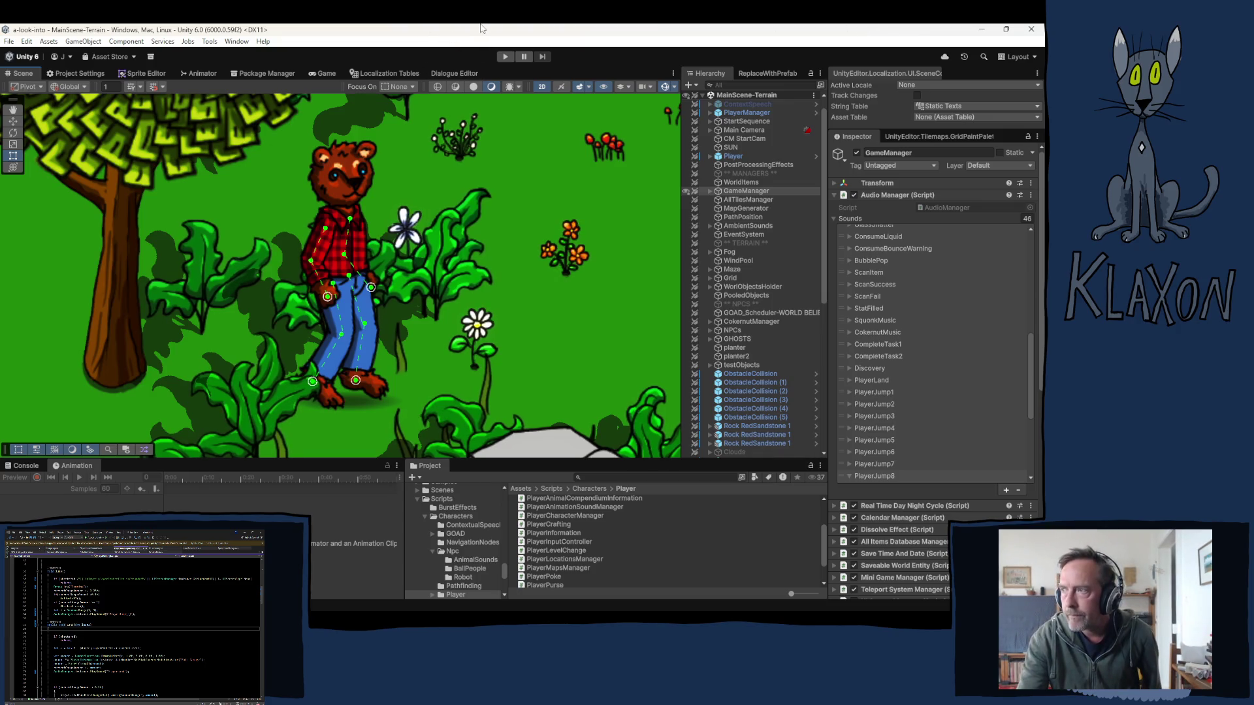
{"action": "left_click", "coordinate": [504, 57]}
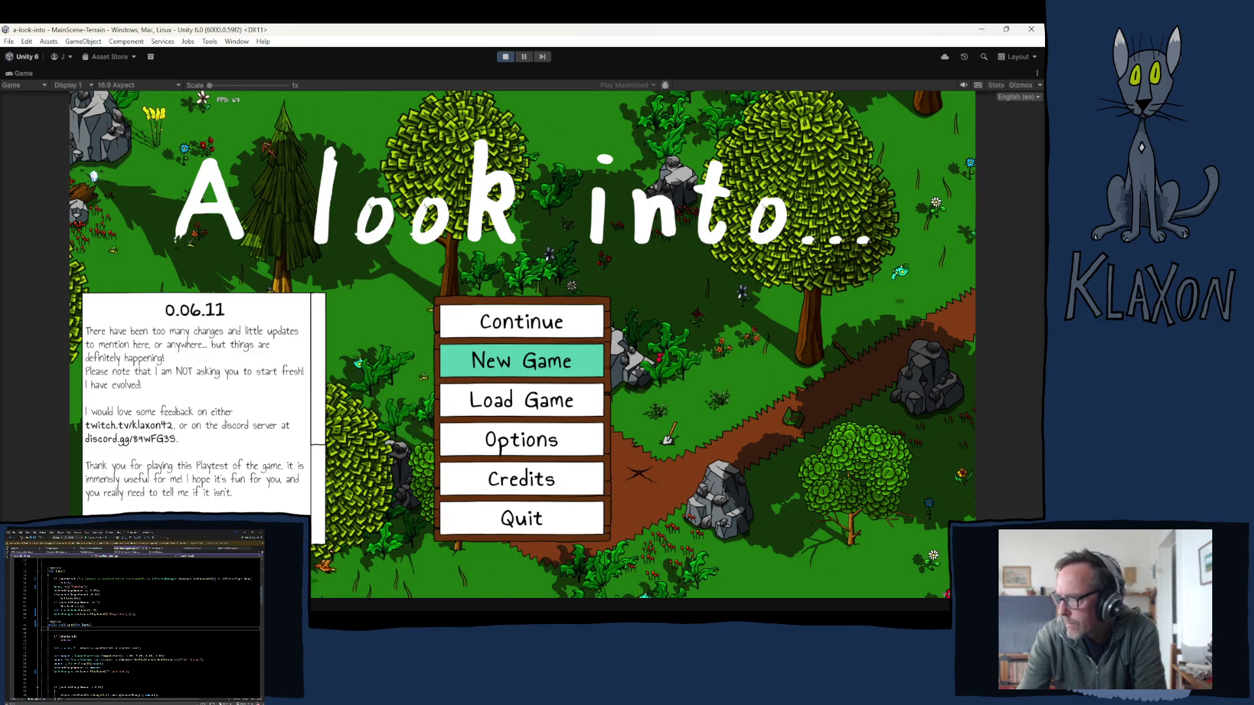
- Choose New Game from the game's title menu
{"action": "left_click", "coordinate": [512, 369]}
- Confirm the new save, name the character 'hgf', and enter the world
{"action": "left_click", "coordinate": [467, 424]}
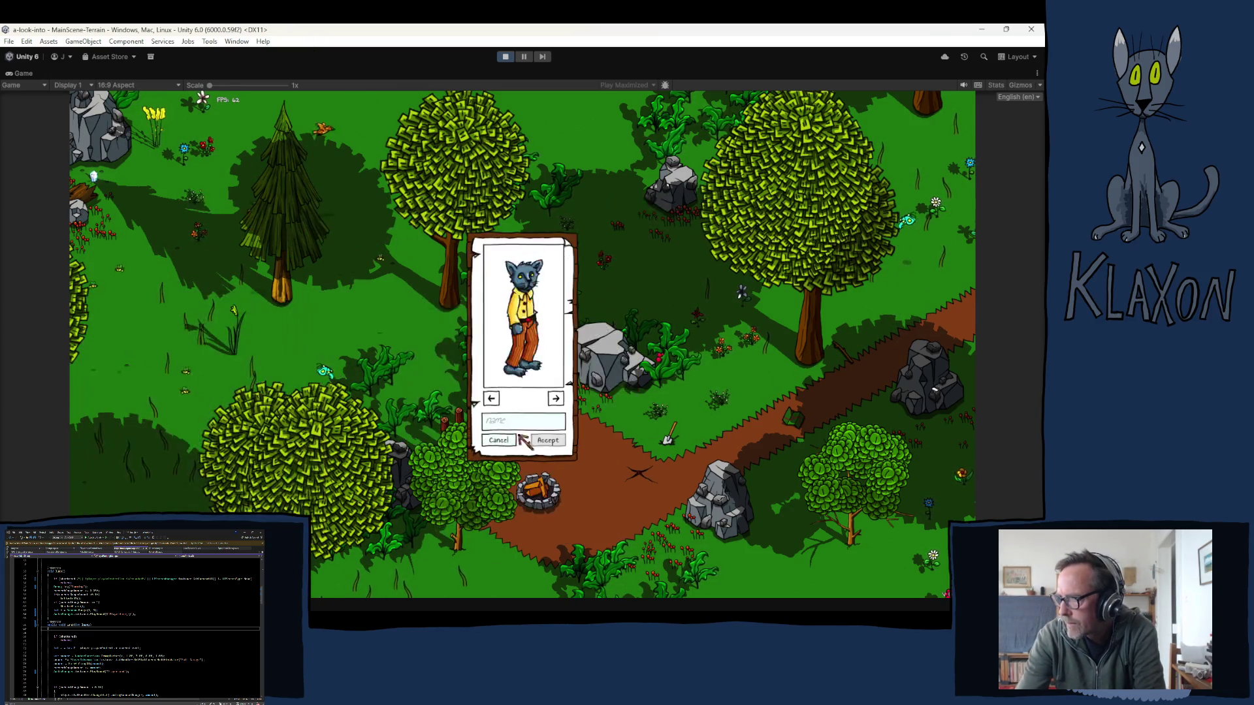
{"action": "type", "text": "hgf"}
{"action": "left_click", "coordinate": [535, 440]}
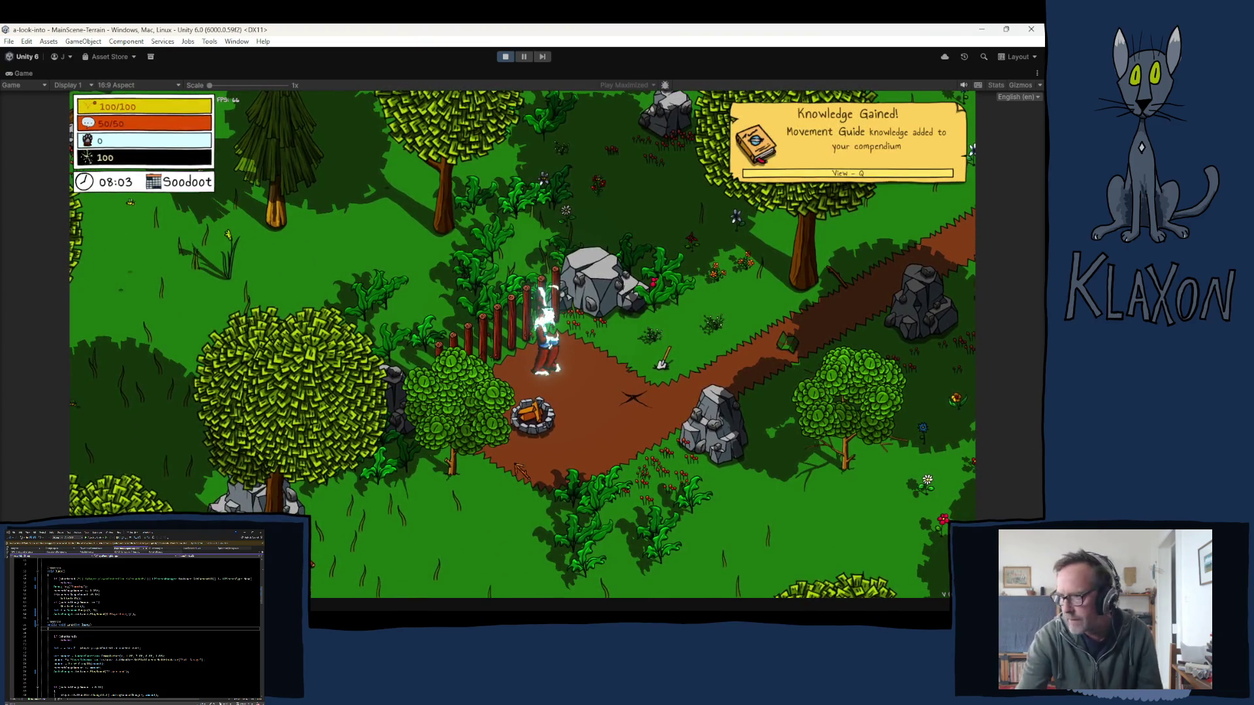
- Walk the character north, south and west around the fence, then stop the playtest
{"action": "key", "text": "w"}
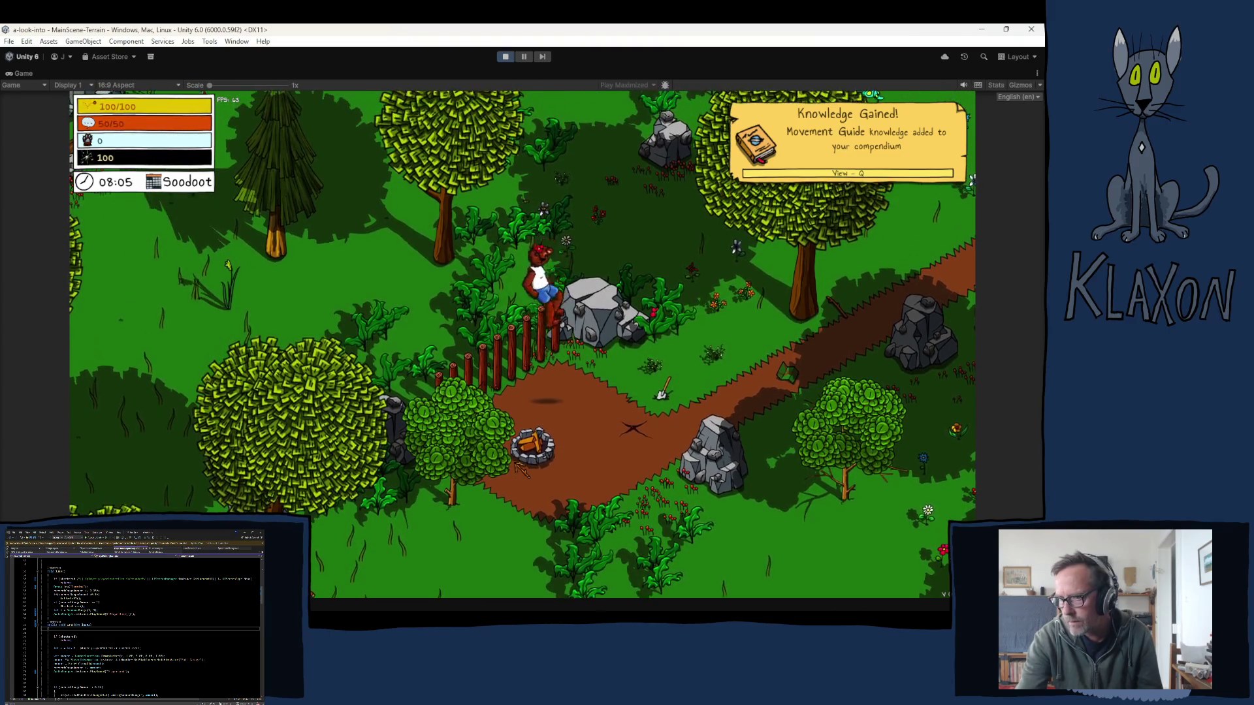
{"action": "key", "text": "w"}
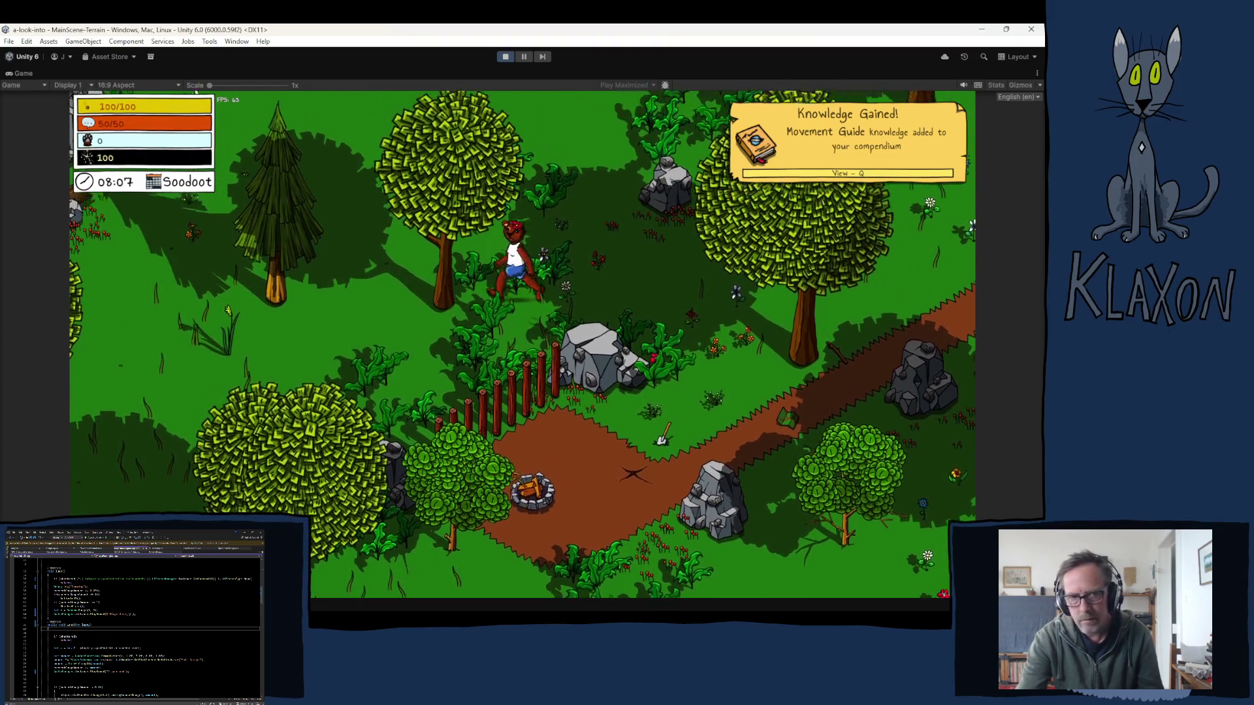
{"action": "key", "text": "s"}
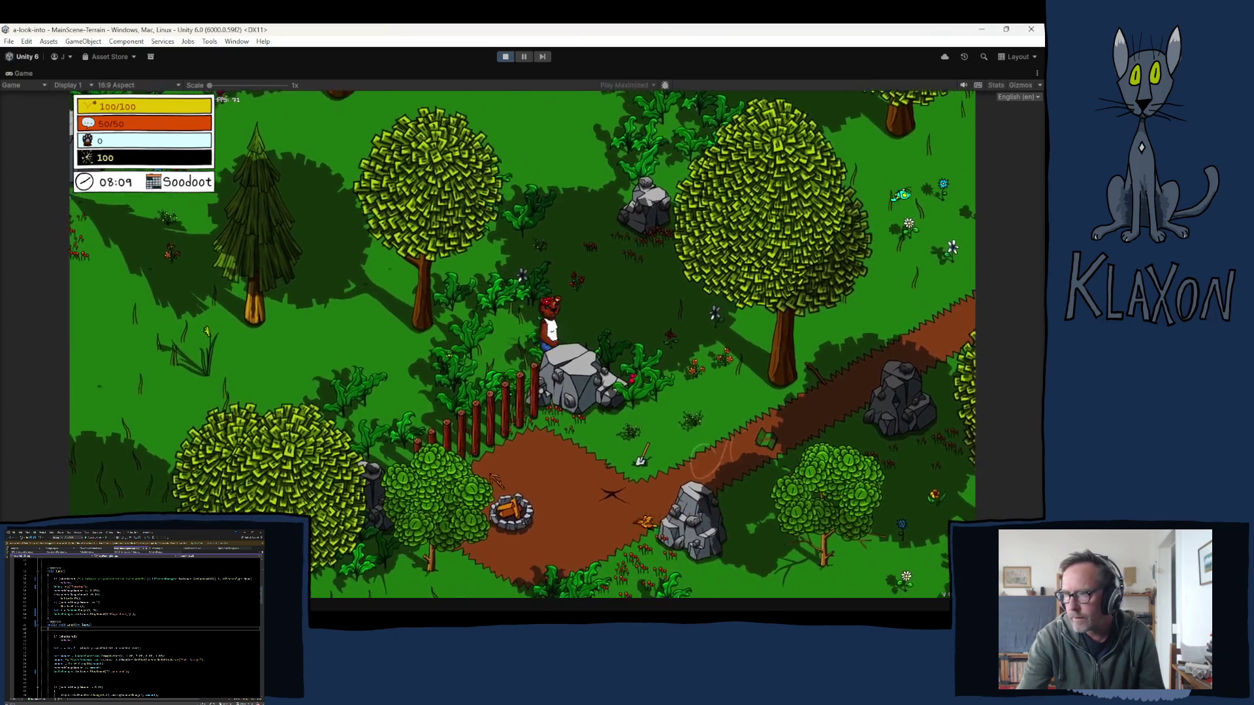
{"action": "key", "text": "w"}
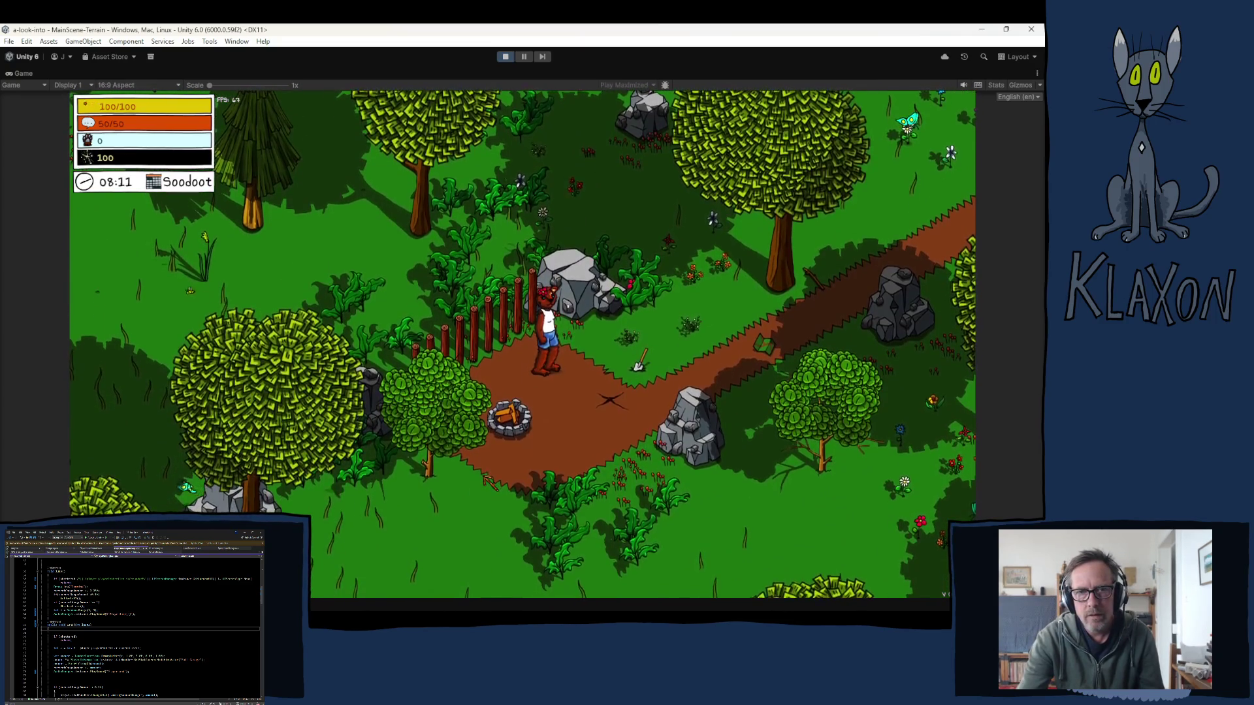
{"action": "key", "text": "a"}
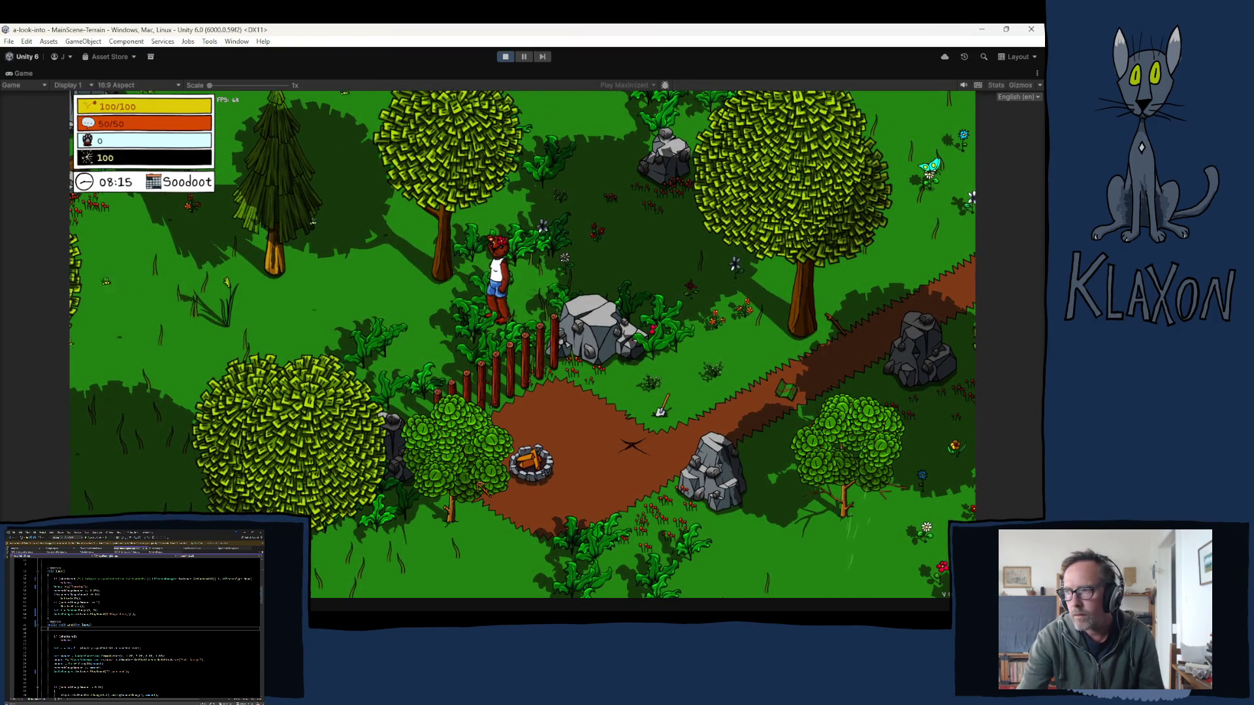
{"action": "key", "text": "w"}
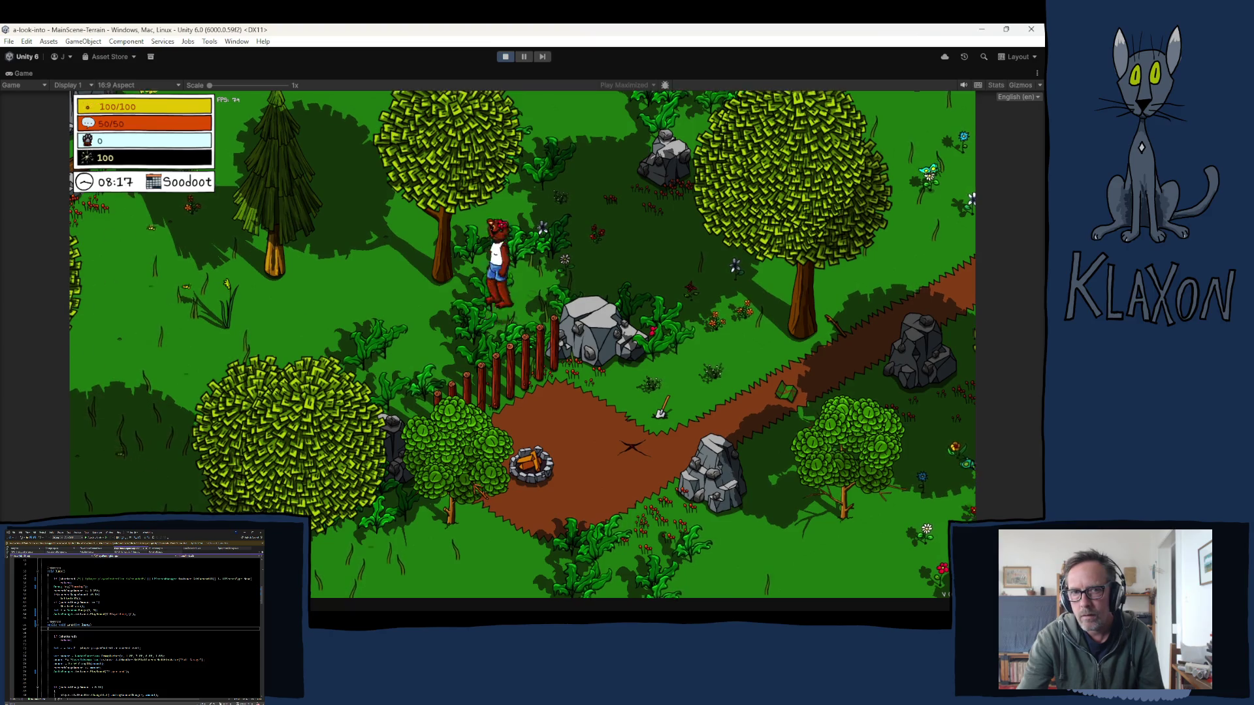
{"action": "key", "text": "s"}
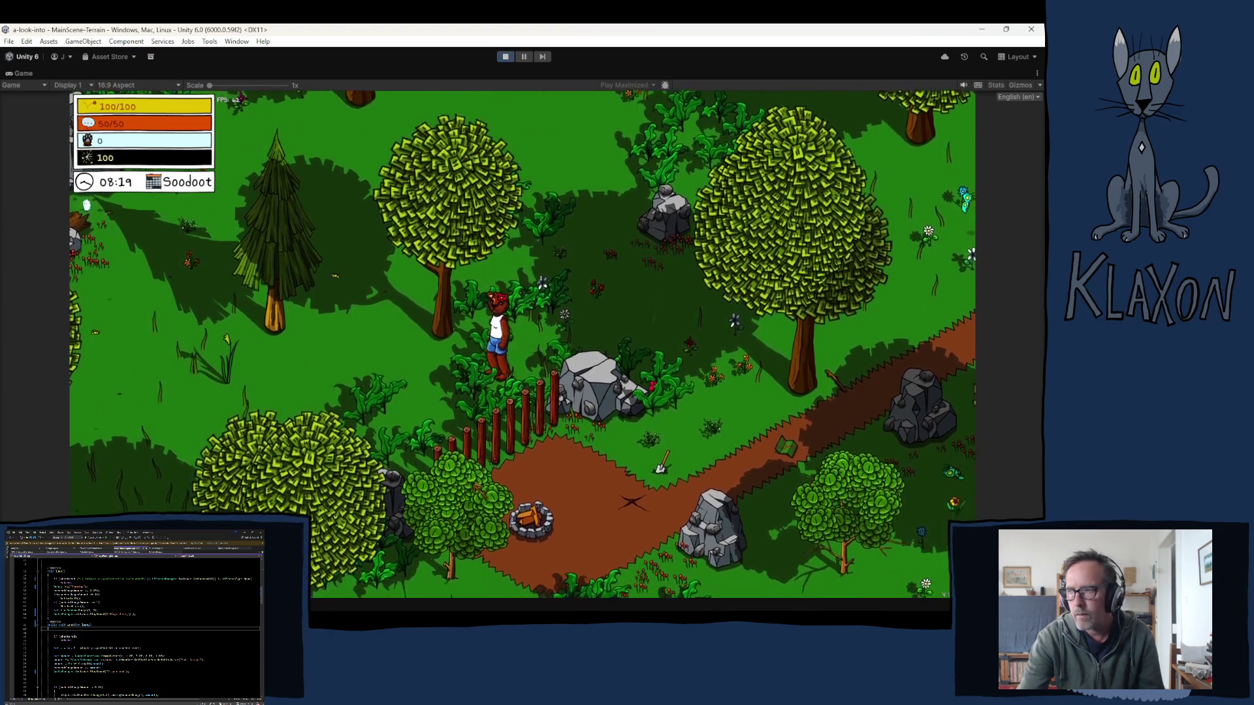
{"action": "left_click", "coordinate": [504, 57]}
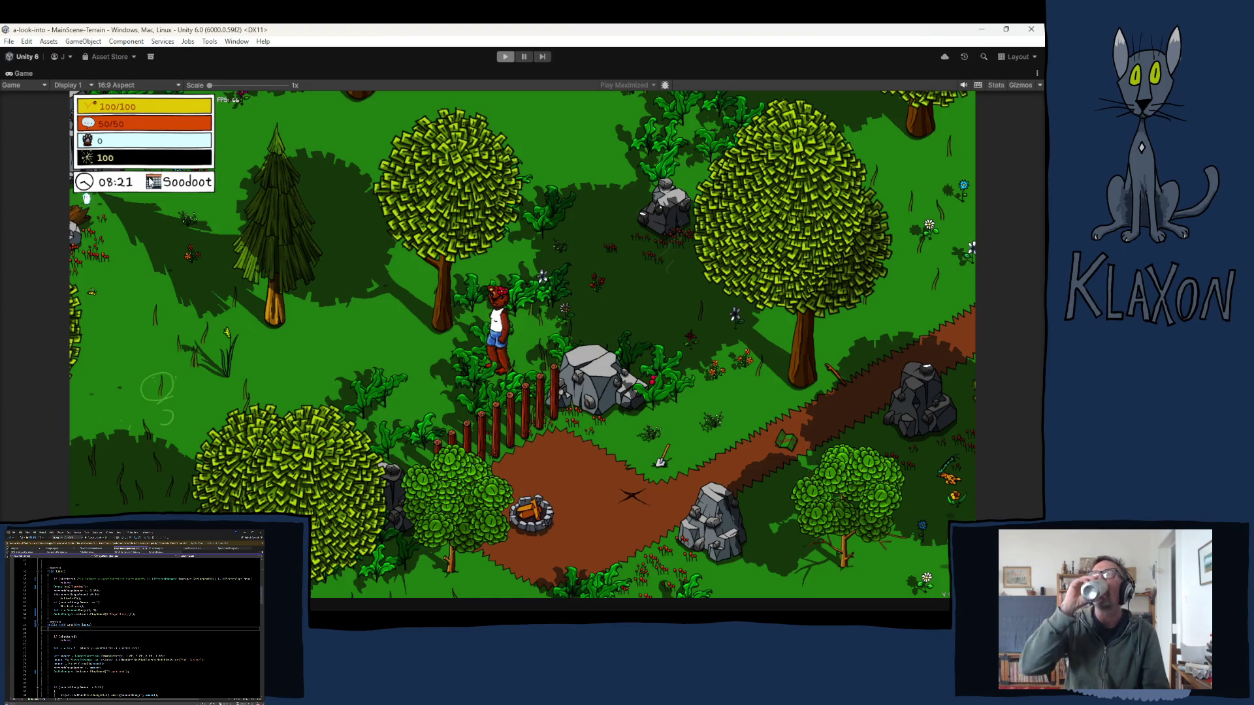
- Exit Play mode with Ctrl+P to return to the scene editor
{"action": "key", "text": "ctrl+p"}
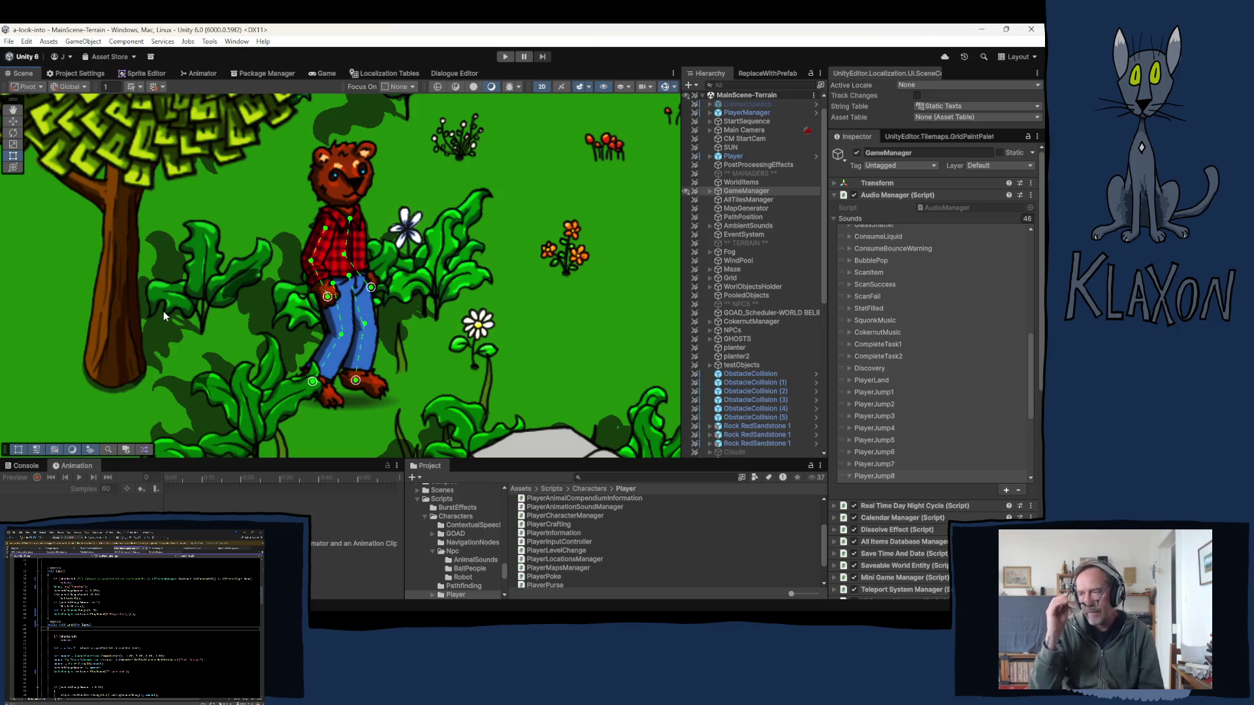
- Save the Jump code in Visual Studio and switch back to Unity to recompile
{"action": "left_click", "coordinate": [588, 479]}
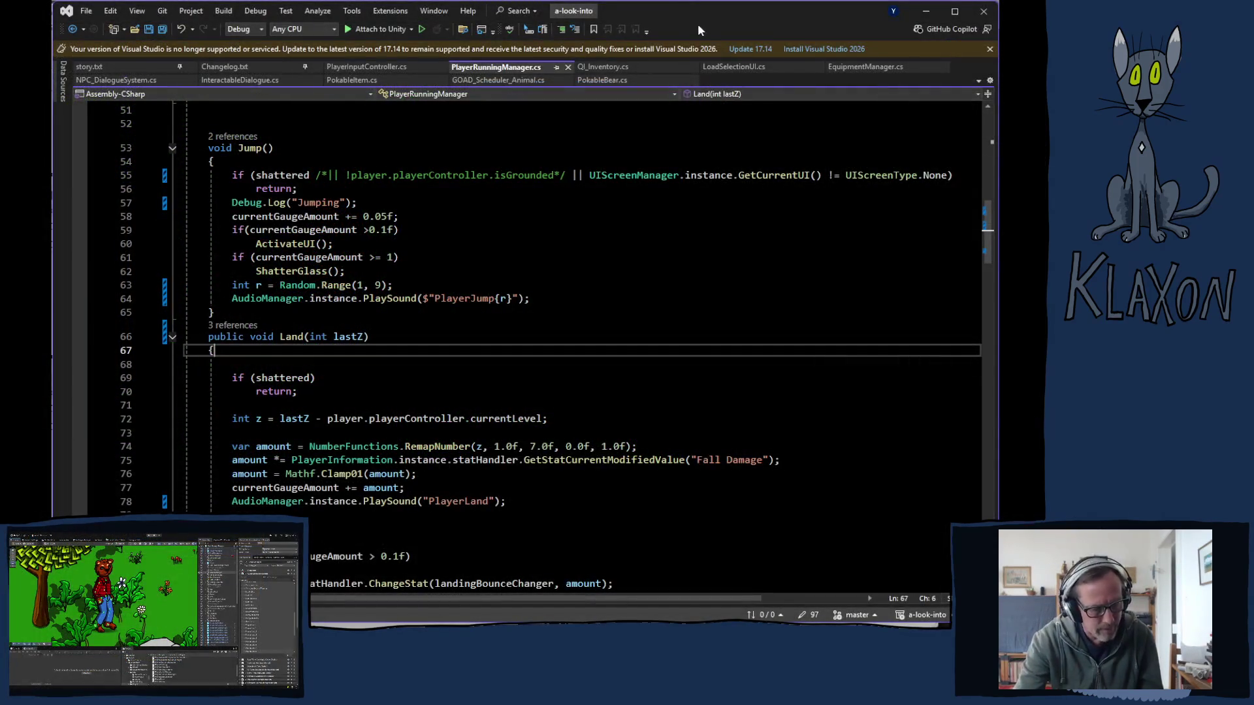
{"action": "key", "text": "alt+Tab"}
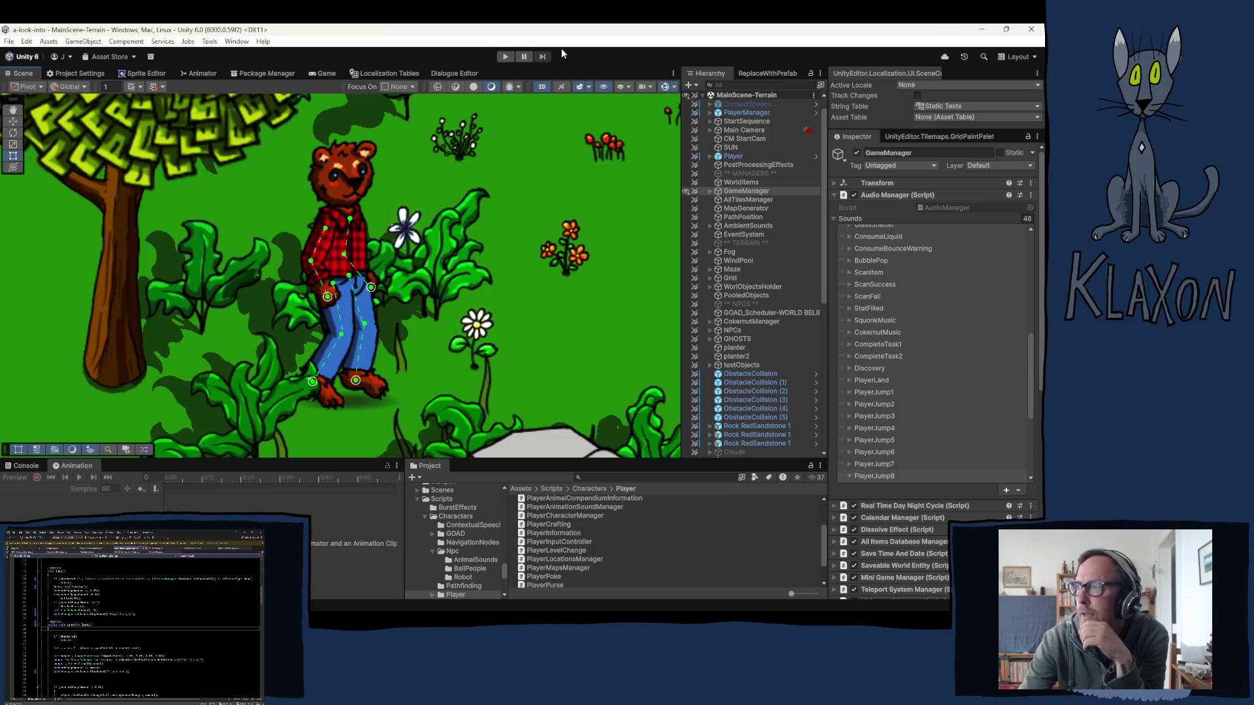
- Press Play to start a fresh playtest after compilation finishes
{"action": "left_click", "coordinate": [504, 56]}
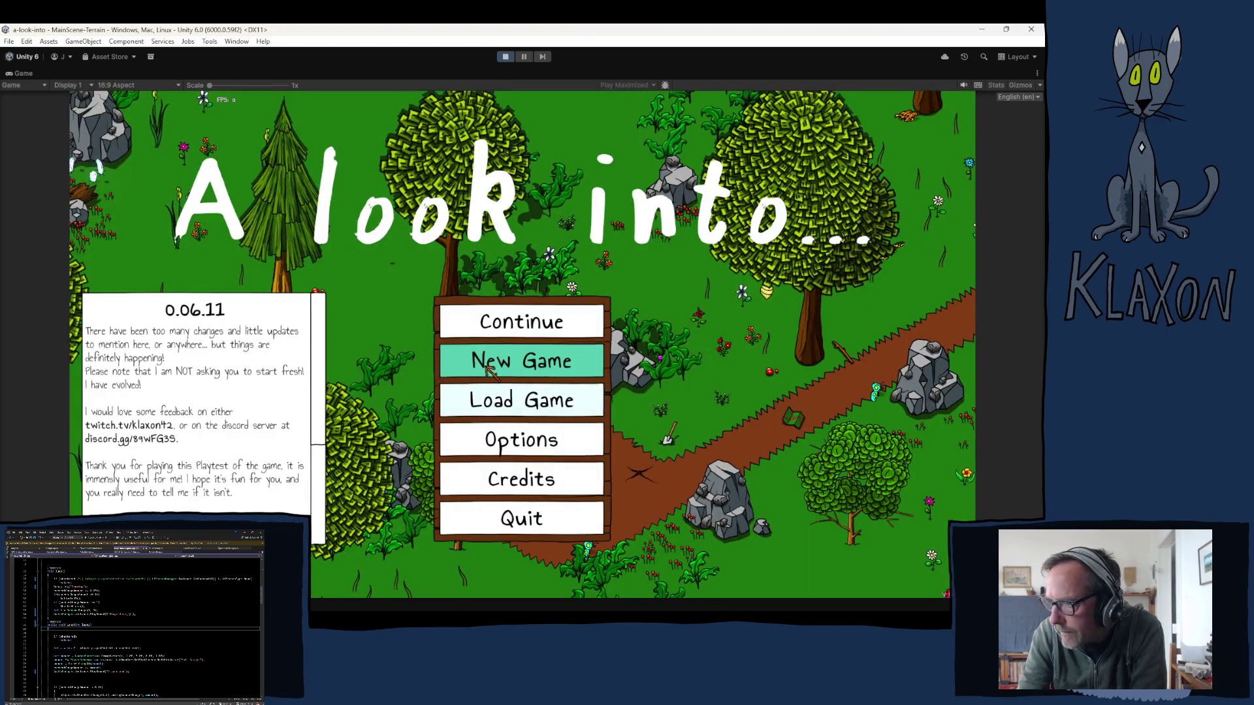
- Start a new game, jump to hear the sound, then walk the character right and down through the forest
{"action": "left_click", "coordinate": [484, 363]}
{"action": "left_click", "coordinate": [477, 425]}
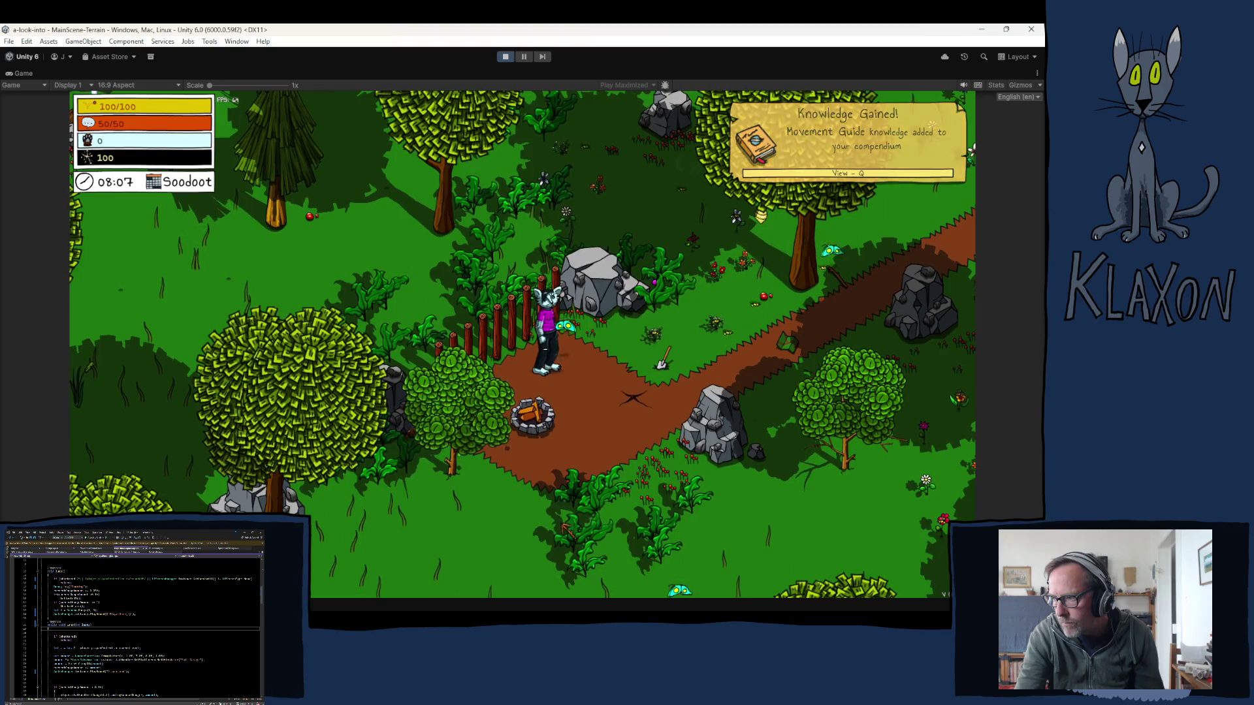
{"action": "key", "text": "space"}
{"action": "key", "text": "space"}
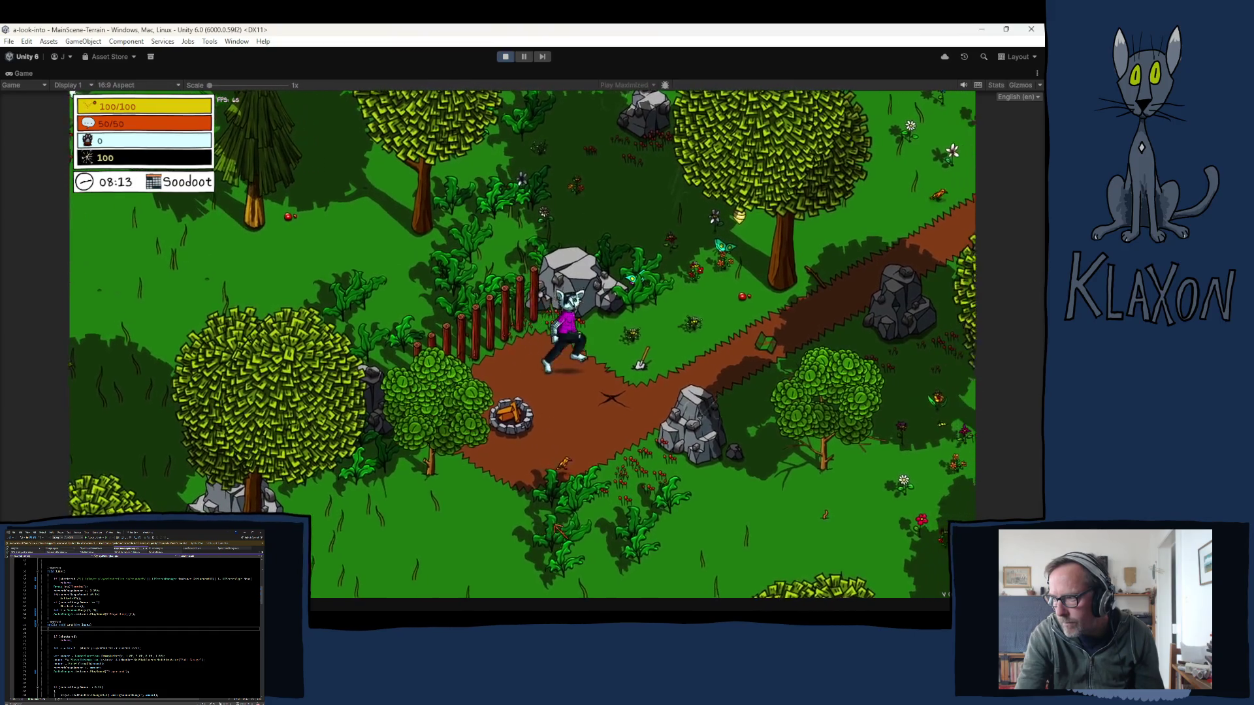
{"action": "key", "text": "d"}
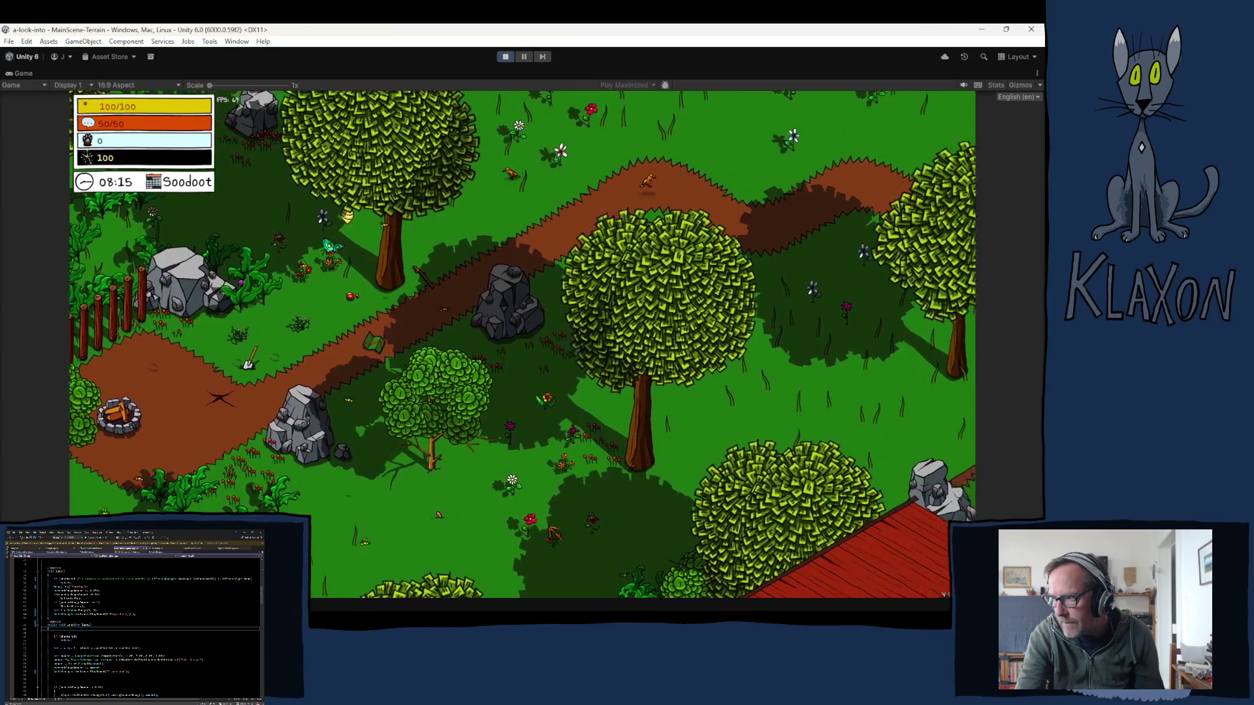
{"action": "key", "text": "d"}
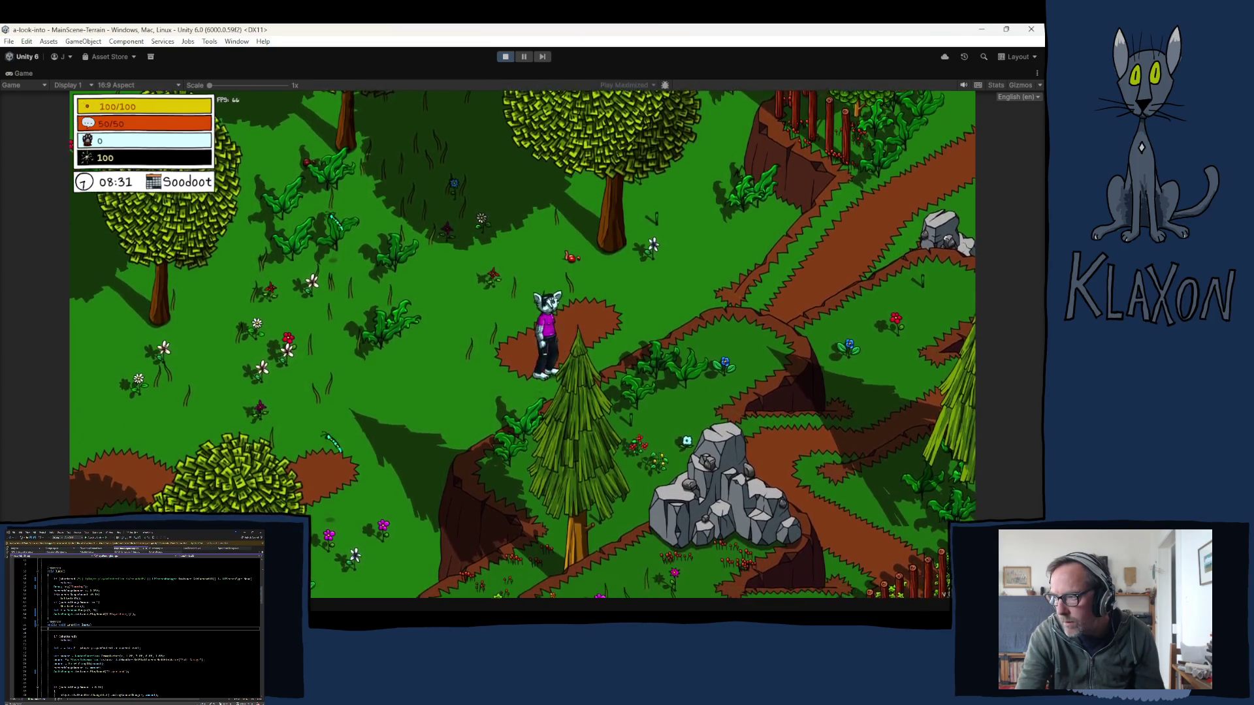
{"action": "key", "text": "s"}
{"action": "key", "text": "s"}
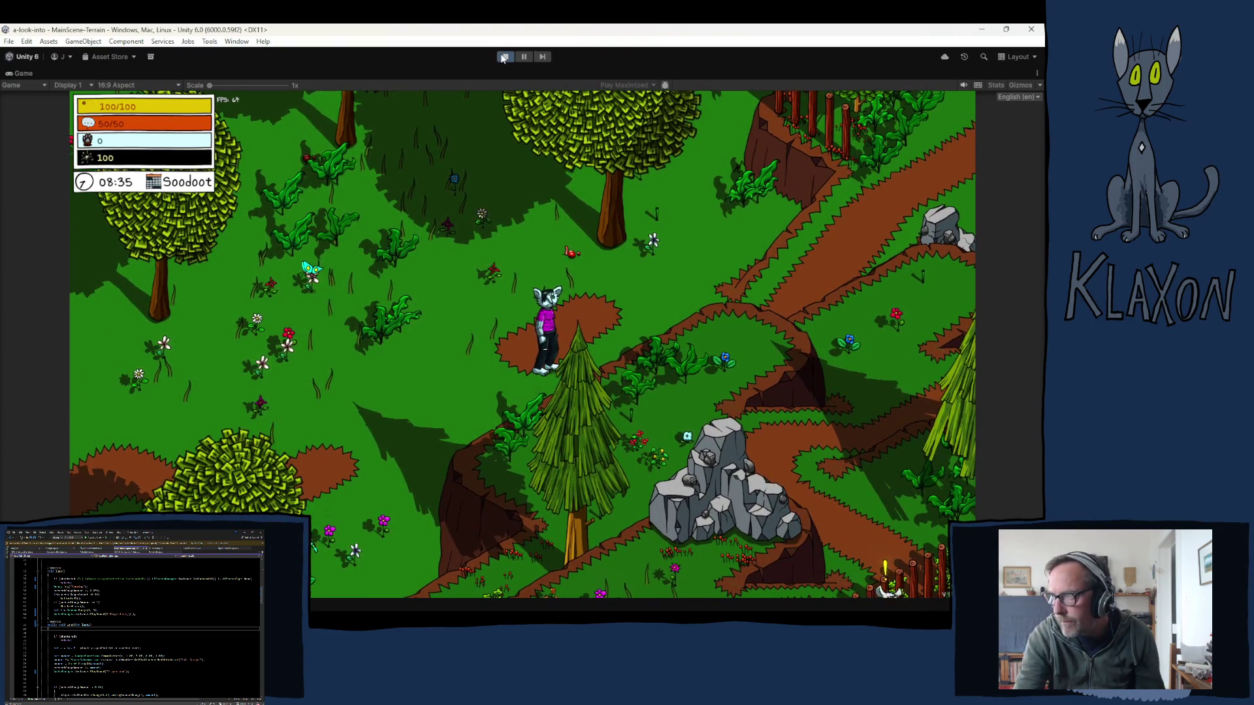
- Stop the playtest with the Play button to leave play mode
{"action": "left_click", "coordinate": [504, 57]}
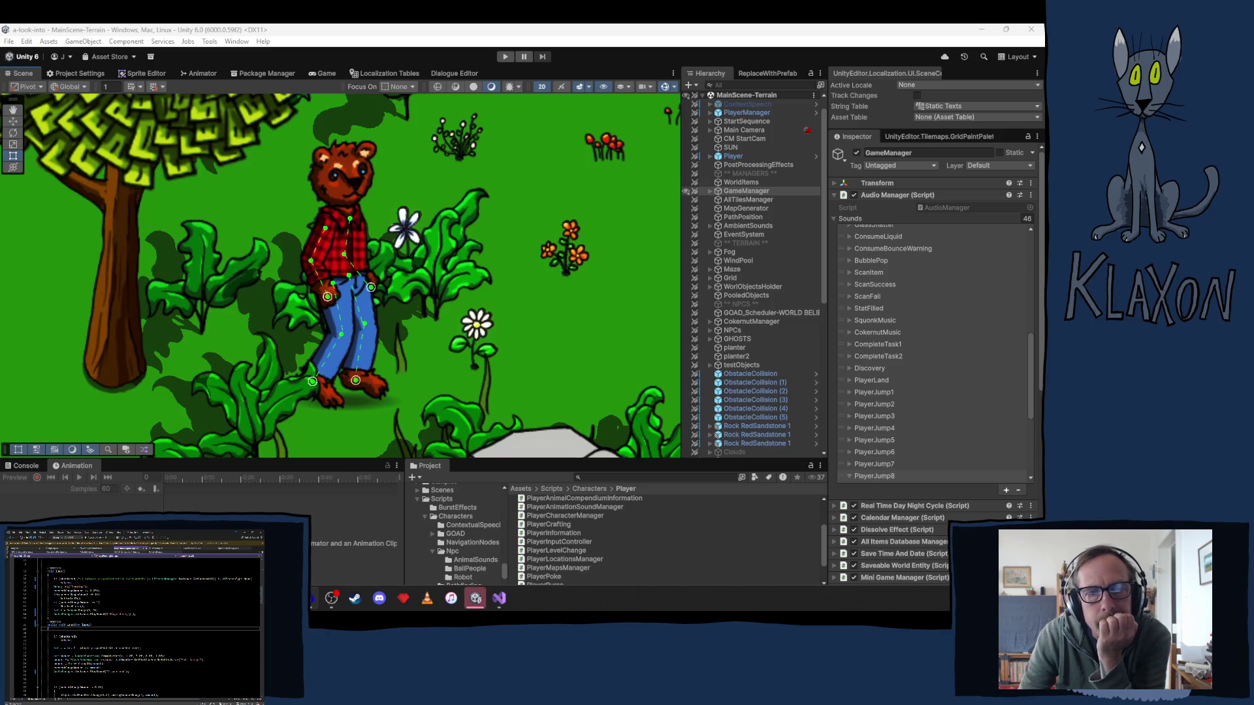
- Ping PlayerJump1's cloth_01 clip in the Audio/cloth folder, then collapse the PlayerJump1 entry
{"action": "left_click", "coordinate": [875, 392]}
{"action": "left_click", "coordinate": [935, 414]}
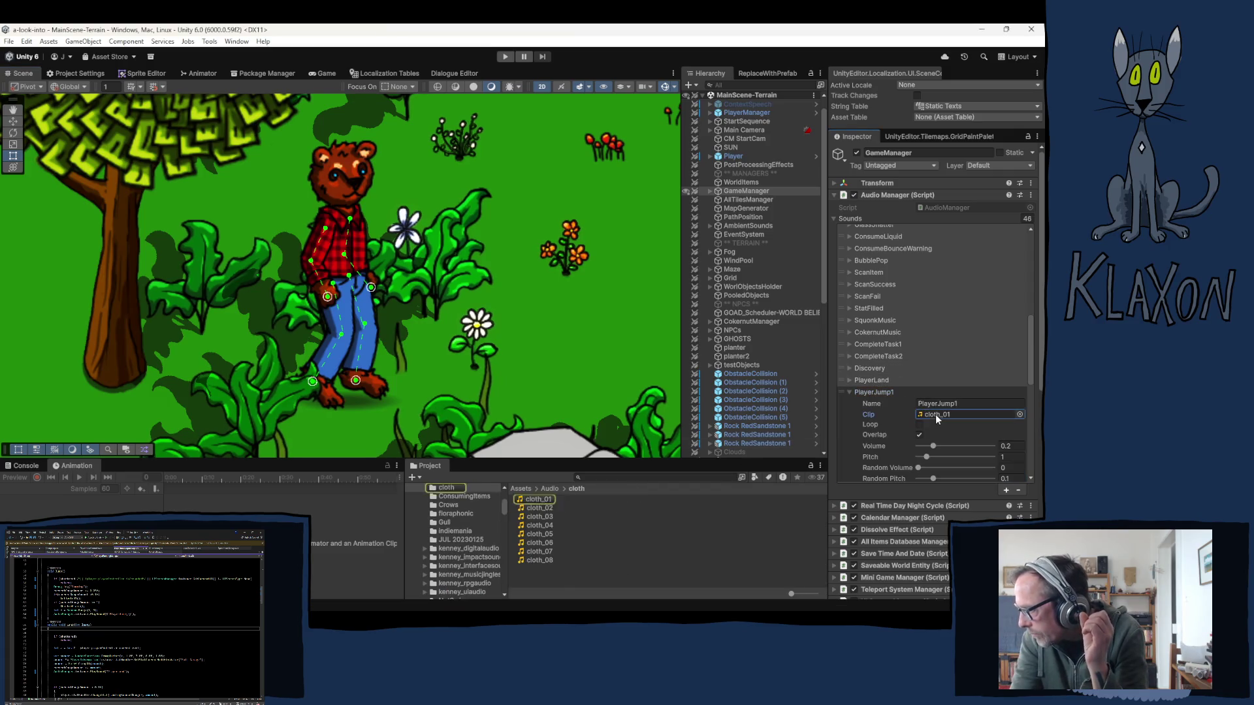
{"action": "left_click", "coordinate": [849, 392]}
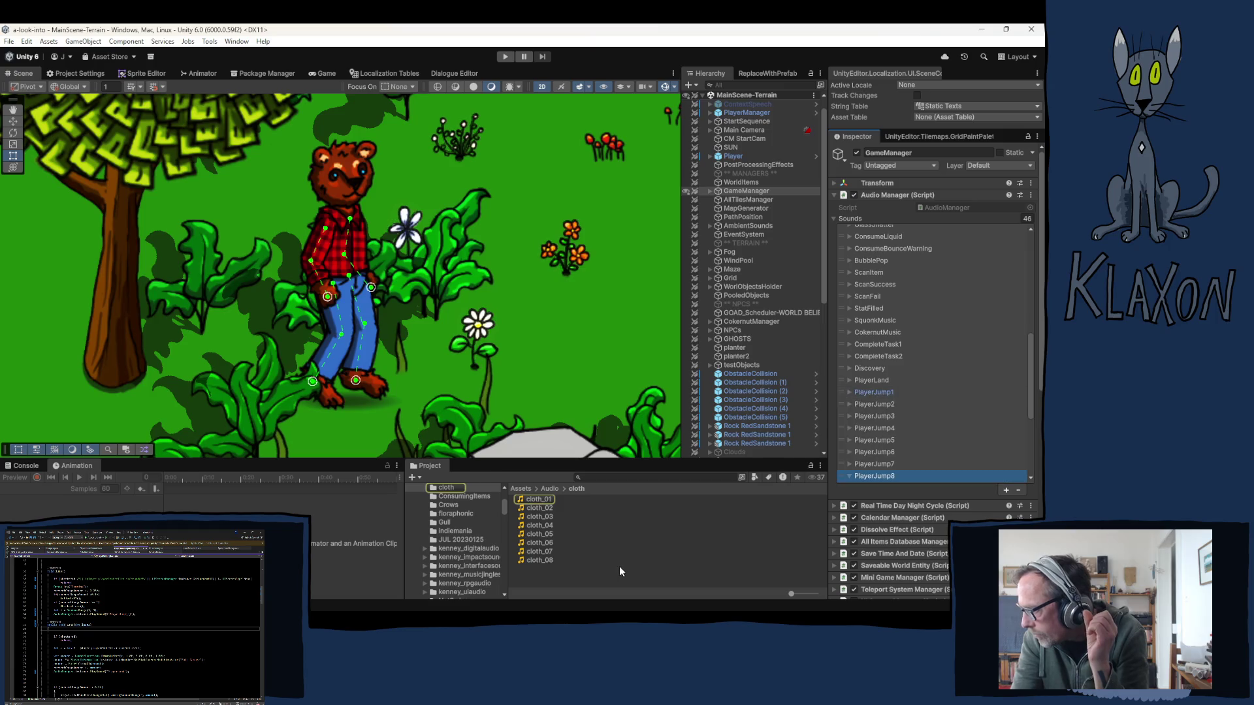
- Preview the cloth_01 through cloth_08 clips in the Inspector, stepping back to cloth_04
{"action": "left_click", "coordinate": [537, 501]}
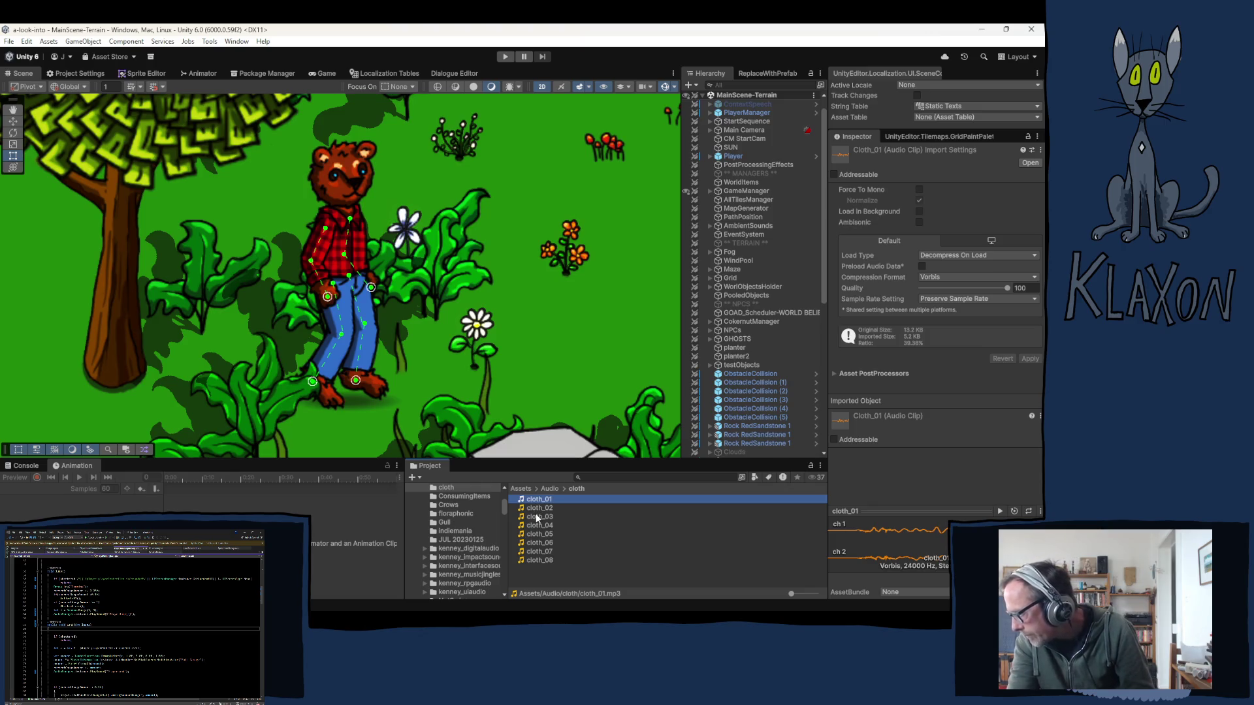
{"action": "key", "text": "Down"}
{"action": "key", "text": "Down"}
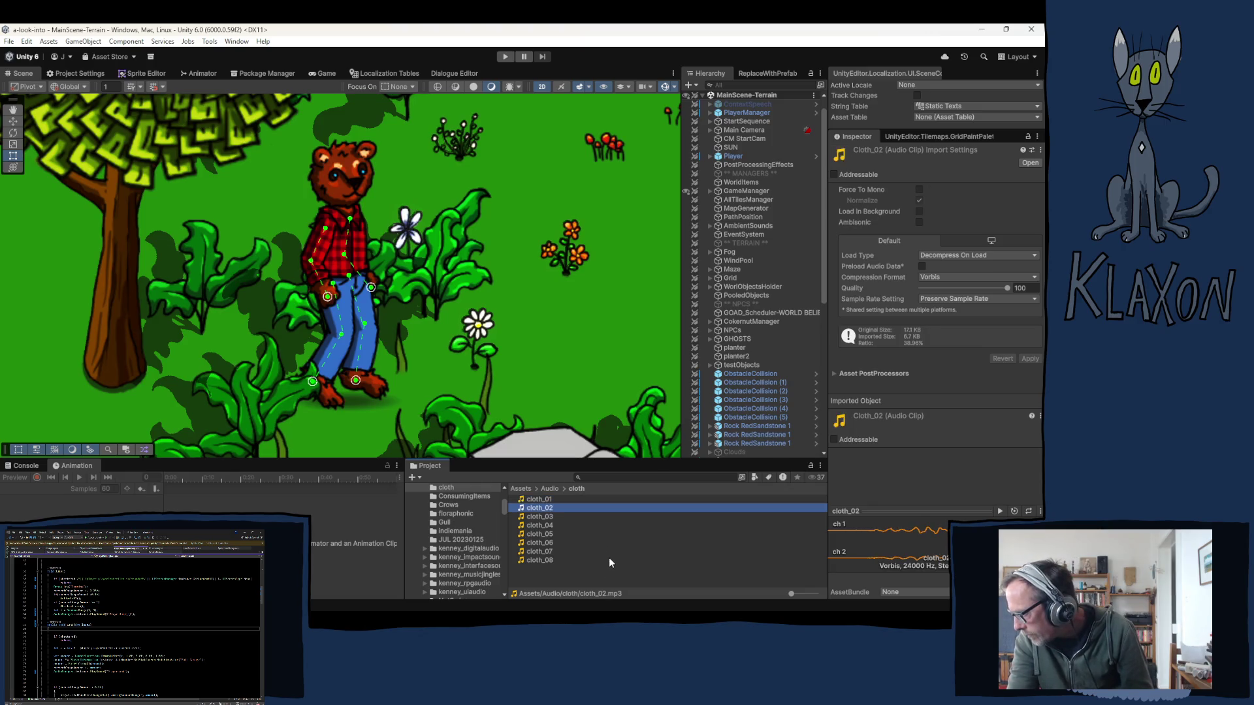
{"action": "key", "text": "Down"}
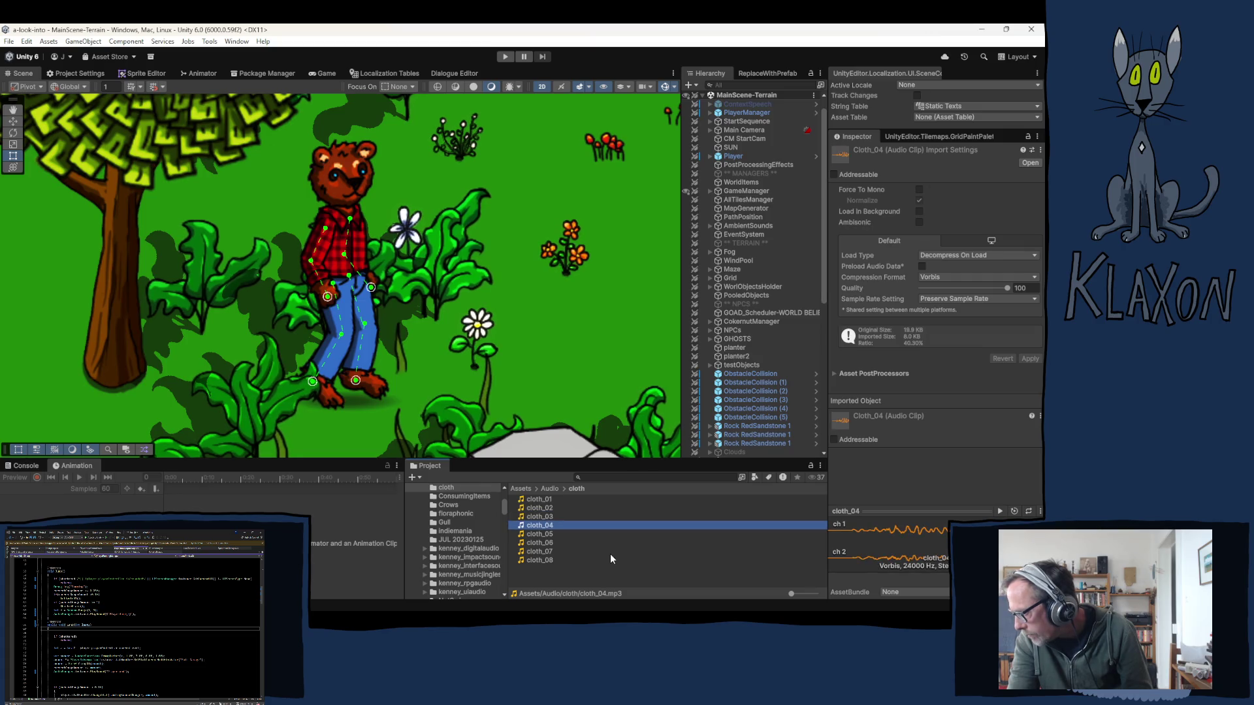
{"action": "key", "text": "Down"}
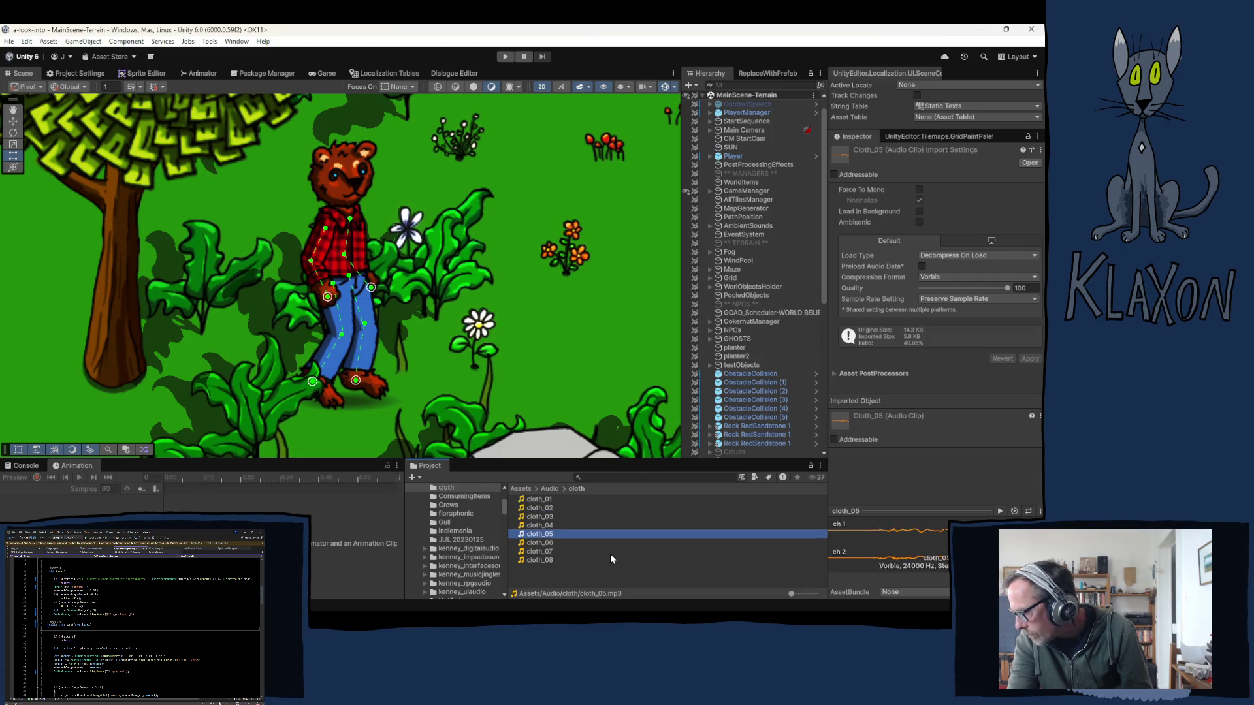
{"action": "key", "text": "Down"}
{"action": "key", "text": "Down"}
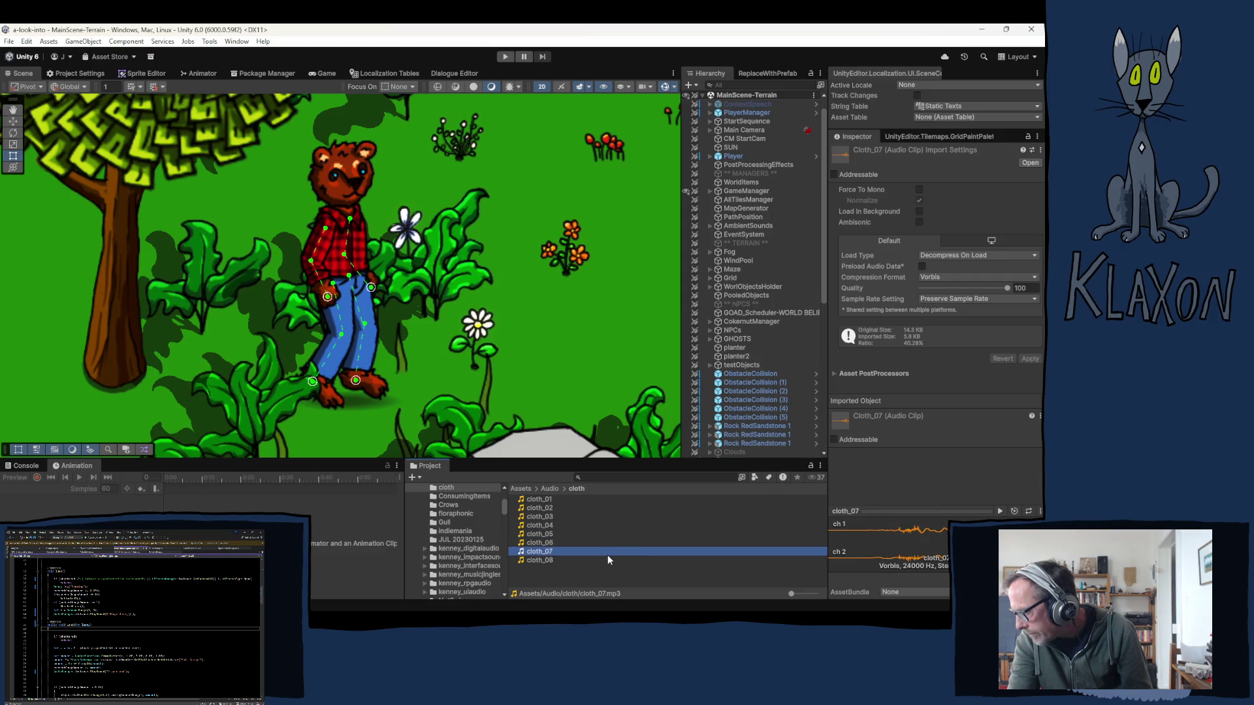
{"action": "key", "text": "Down"}
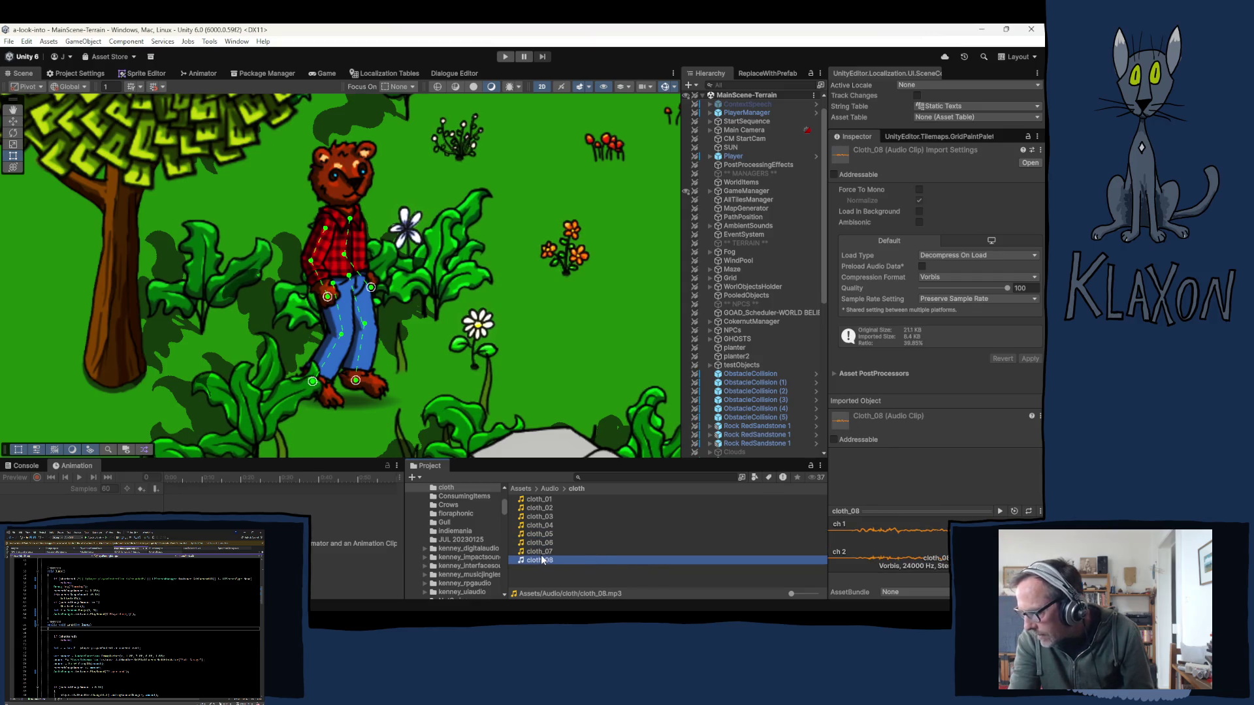
{"action": "key", "text": "Up"}
{"action": "key", "text": "Up"}
{"action": "key", "text": "Up"}
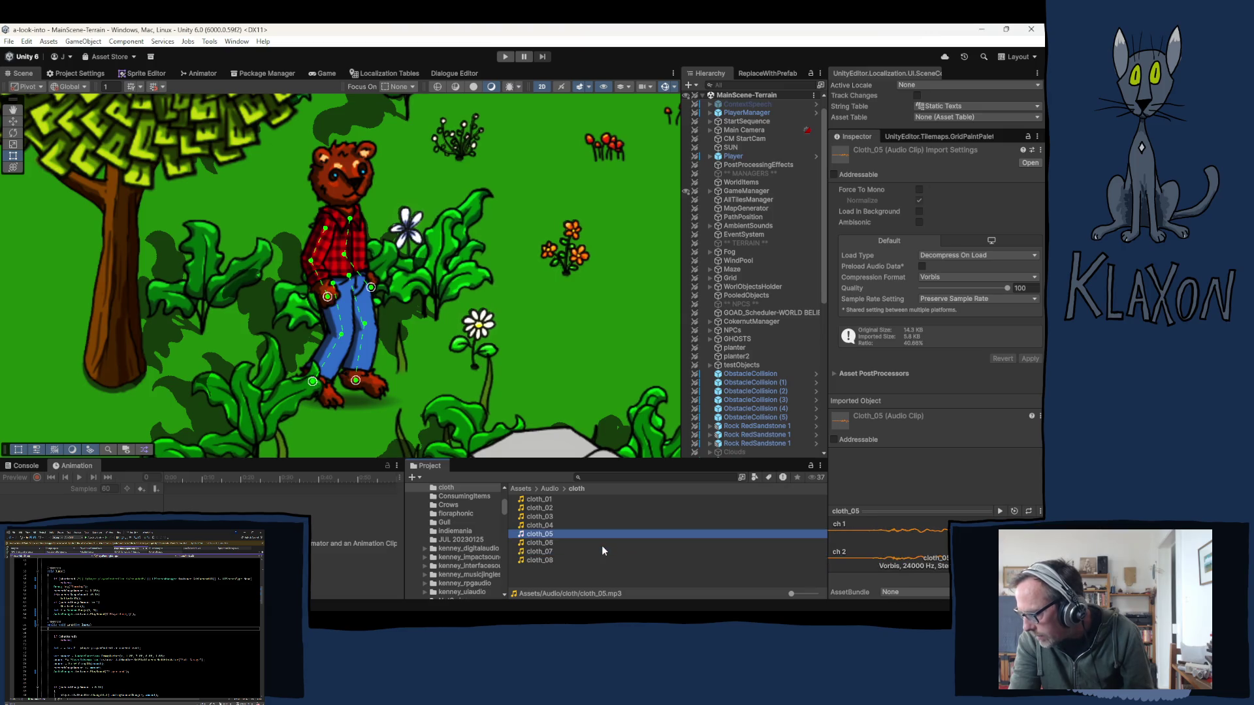
{"action": "key", "text": "Up"}
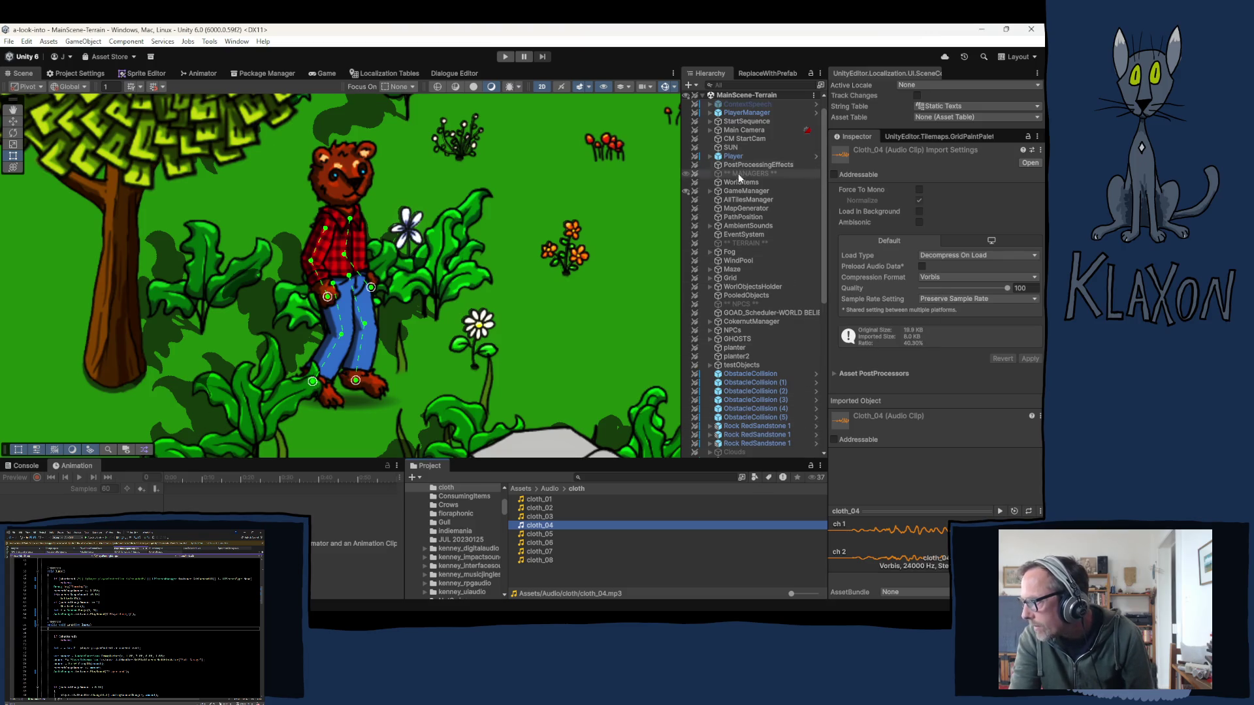
{"action": "left_click", "coordinate": [734, 191]}
- Set PlayerJump8's pitch to 1.2 in the Audio Manager
{"action": "scroll", "coordinate": [907, 430], "scroll_direction": "down", "scroll_amount": 3}
{"action": "scroll", "coordinate": [910, 406], "scroll_direction": "down", "scroll_amount": 4}
{"action": "left_click", "coordinate": [913, 395]}
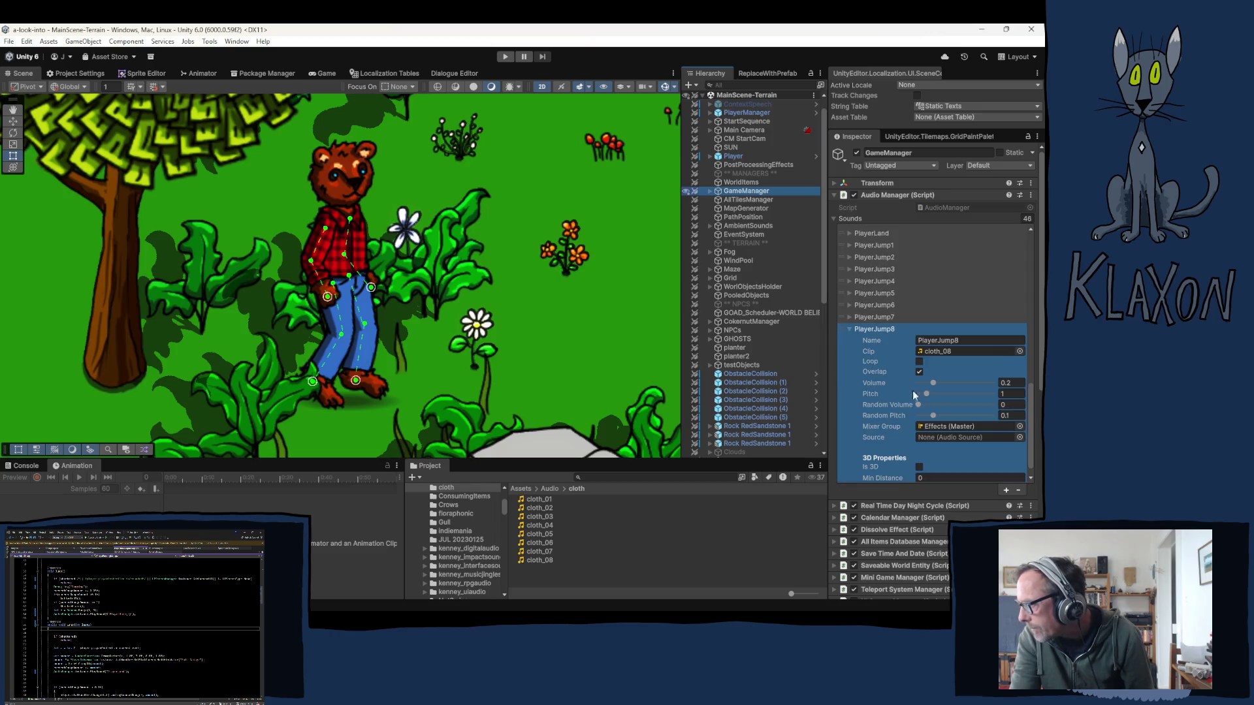
{"action": "left_click", "coordinate": [1007, 394]}
{"action": "left_click", "coordinate": [1007, 394]}
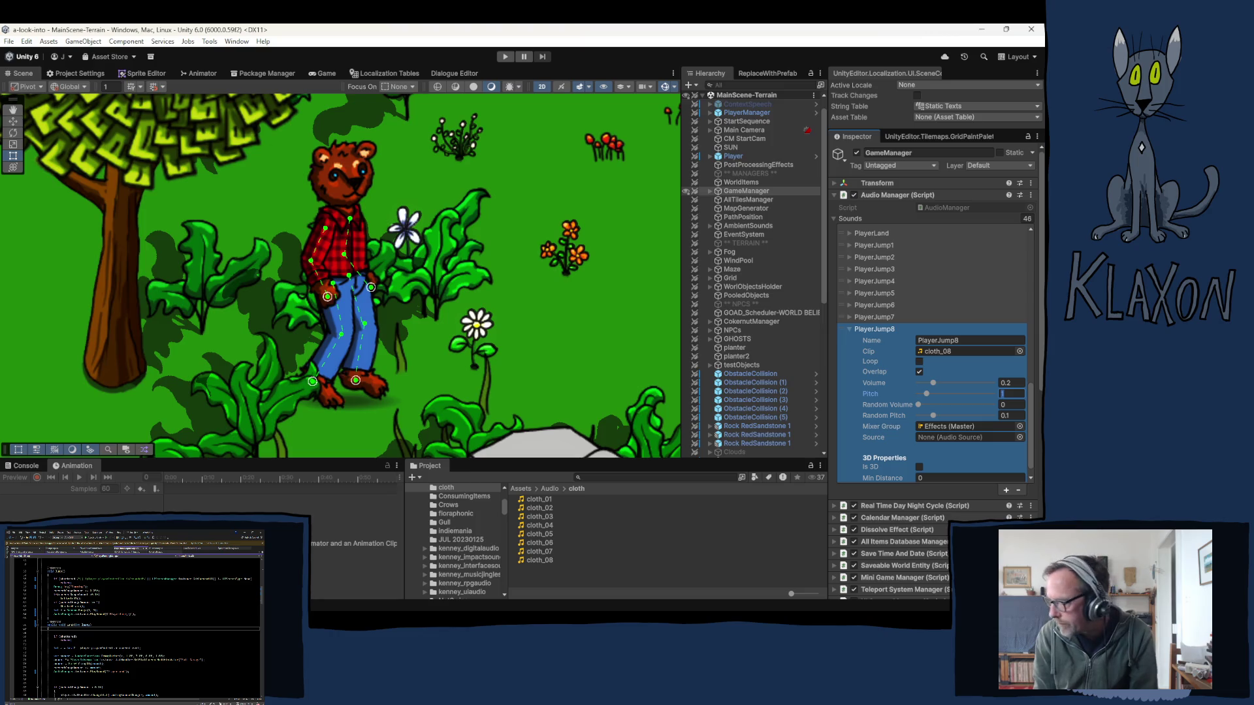
{"action": "type", "text": "1.2"}
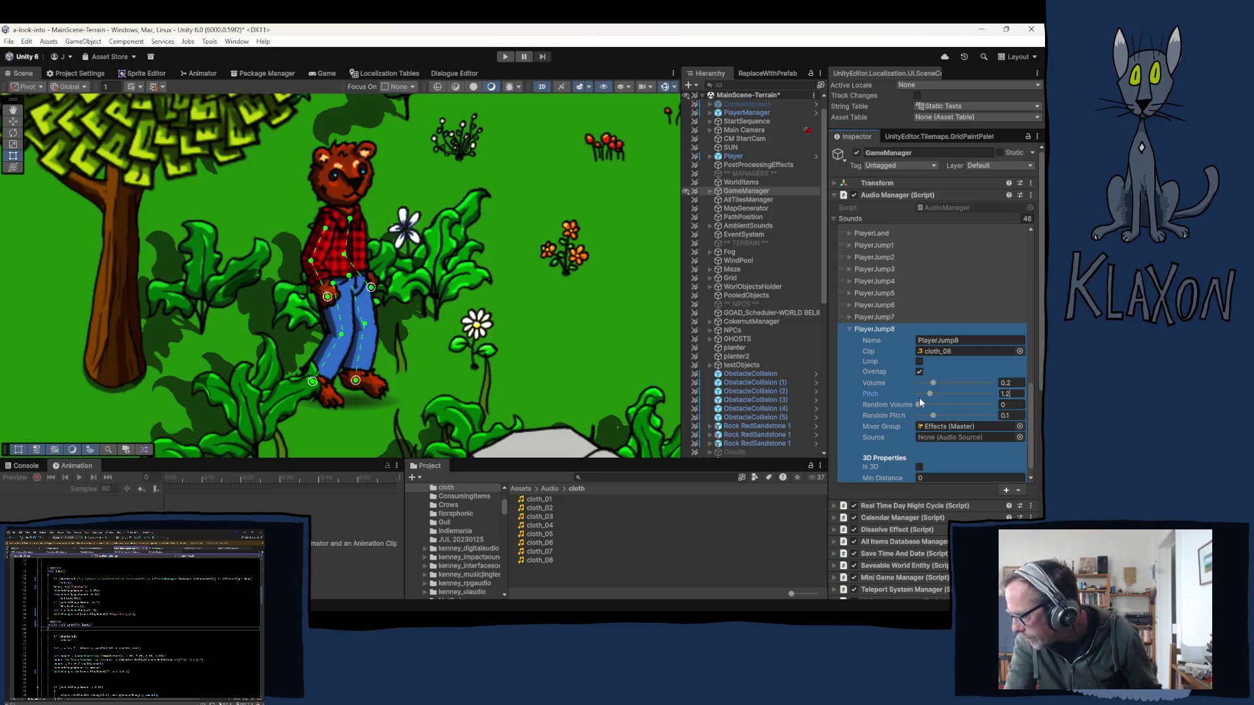
- Set PlayerJump4's pitch to 1.2 as well, then select cloth_01
{"action": "left_click", "coordinate": [860, 330]}
{"action": "left_click", "coordinate": [875, 282]}
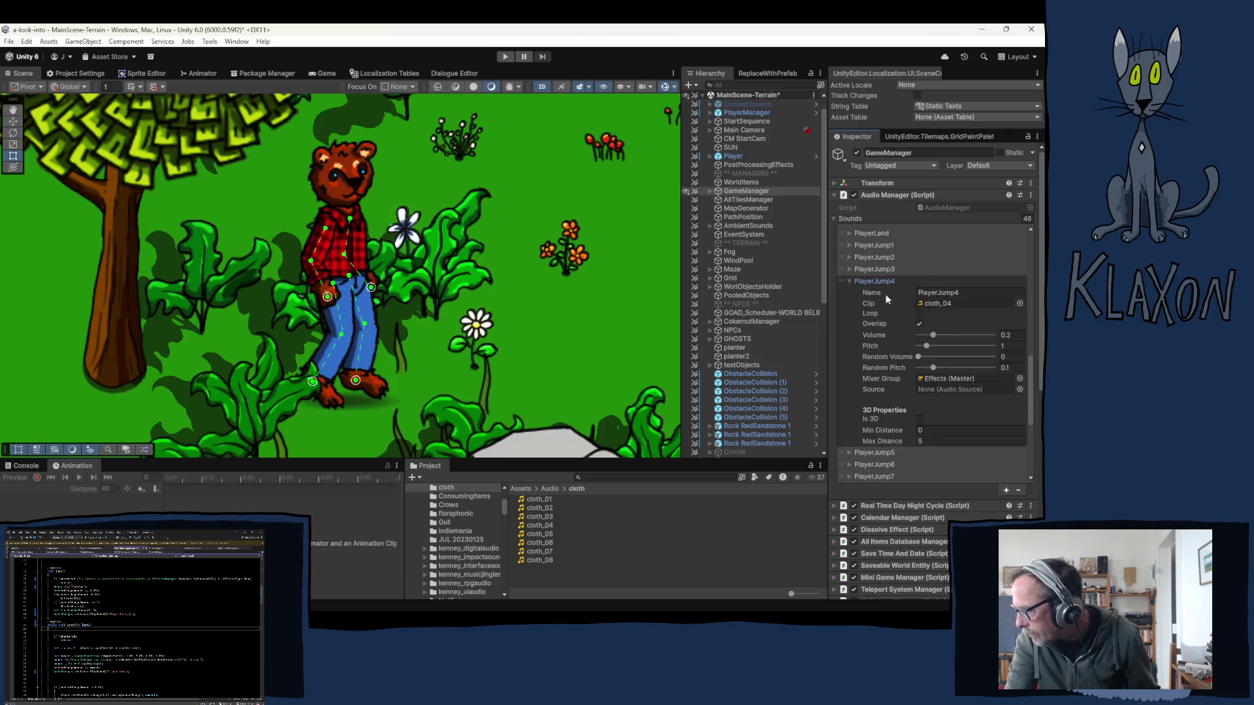
{"action": "left_click", "coordinate": [1013, 344]}
{"action": "type", "text": "1.2"}
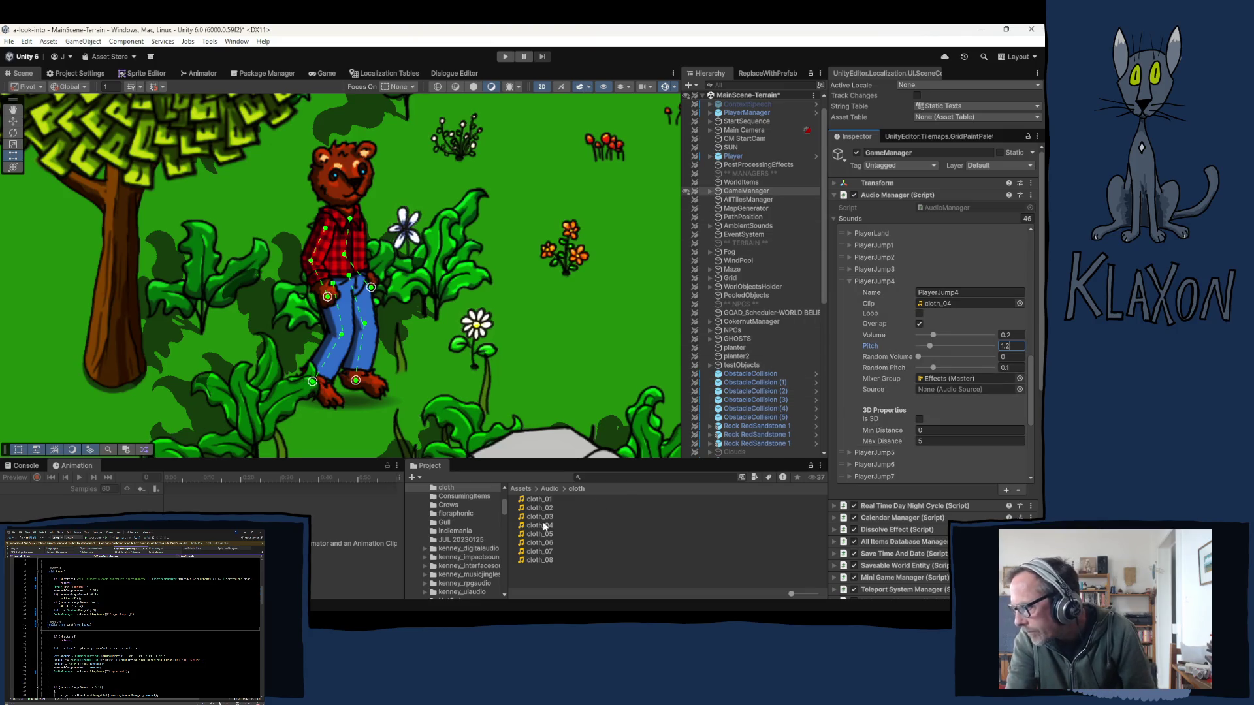
{"action": "left_click", "coordinate": [539, 499]}
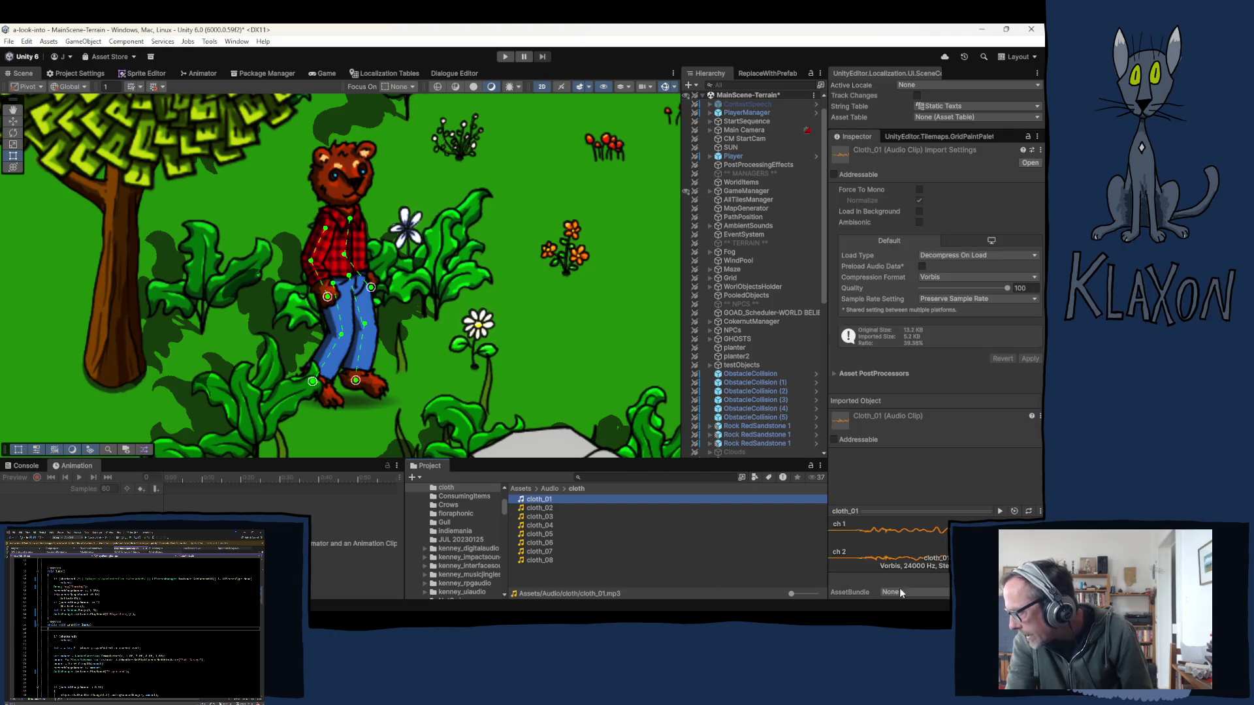
- Preview cloth_02 through cloth_08 and back, ending on cloth_02's import settings and waveform
{"action": "left_click", "coordinate": [540, 508]}
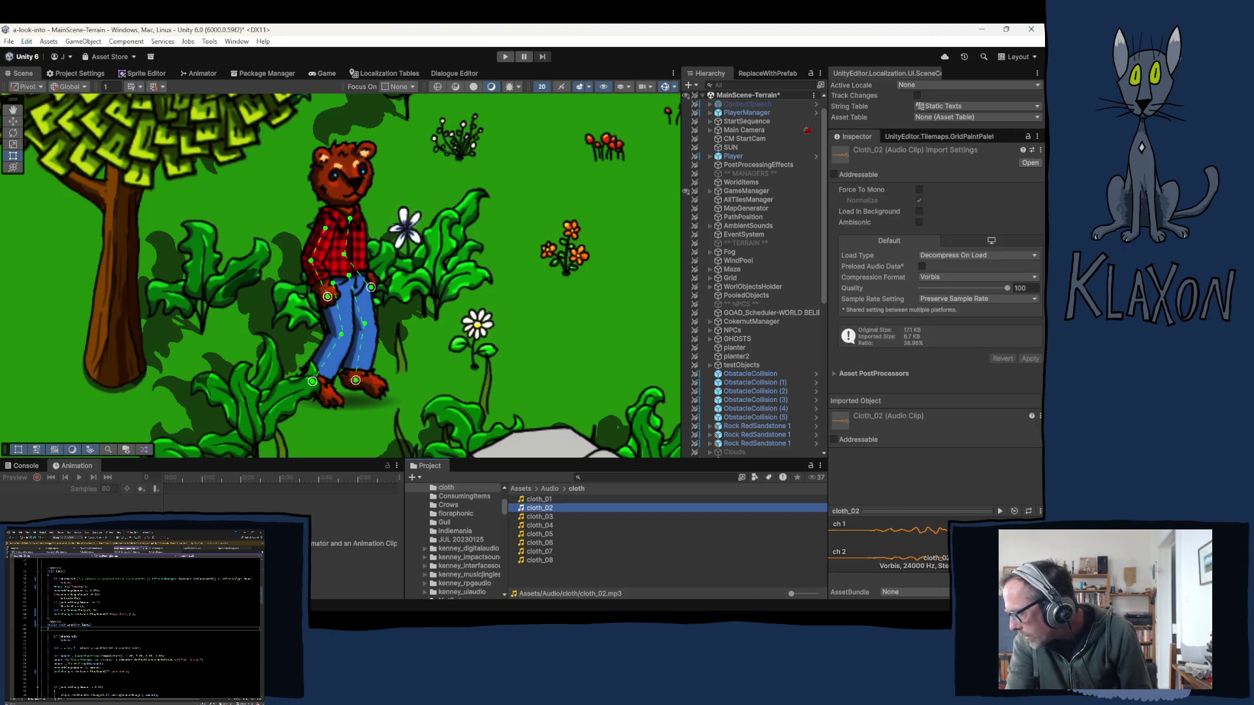
{"action": "key", "text": "Down"}
{"action": "key", "text": "Down"}
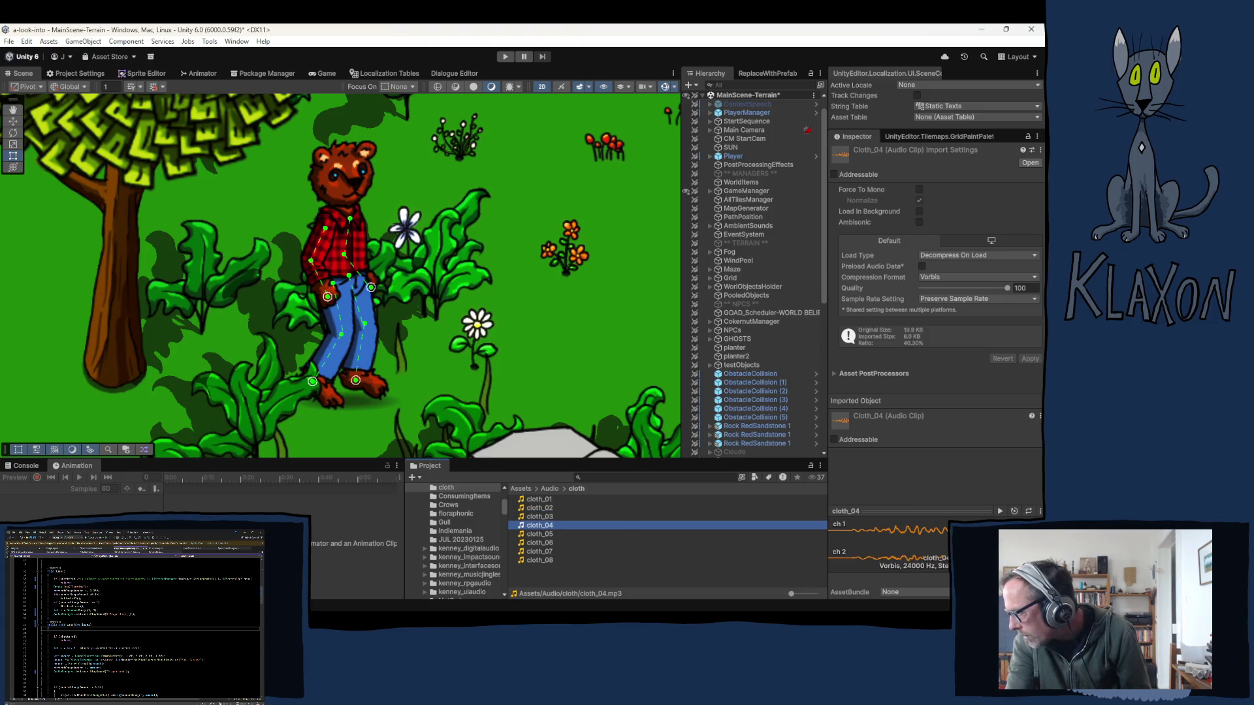
{"action": "left_click", "coordinate": [539, 534]}
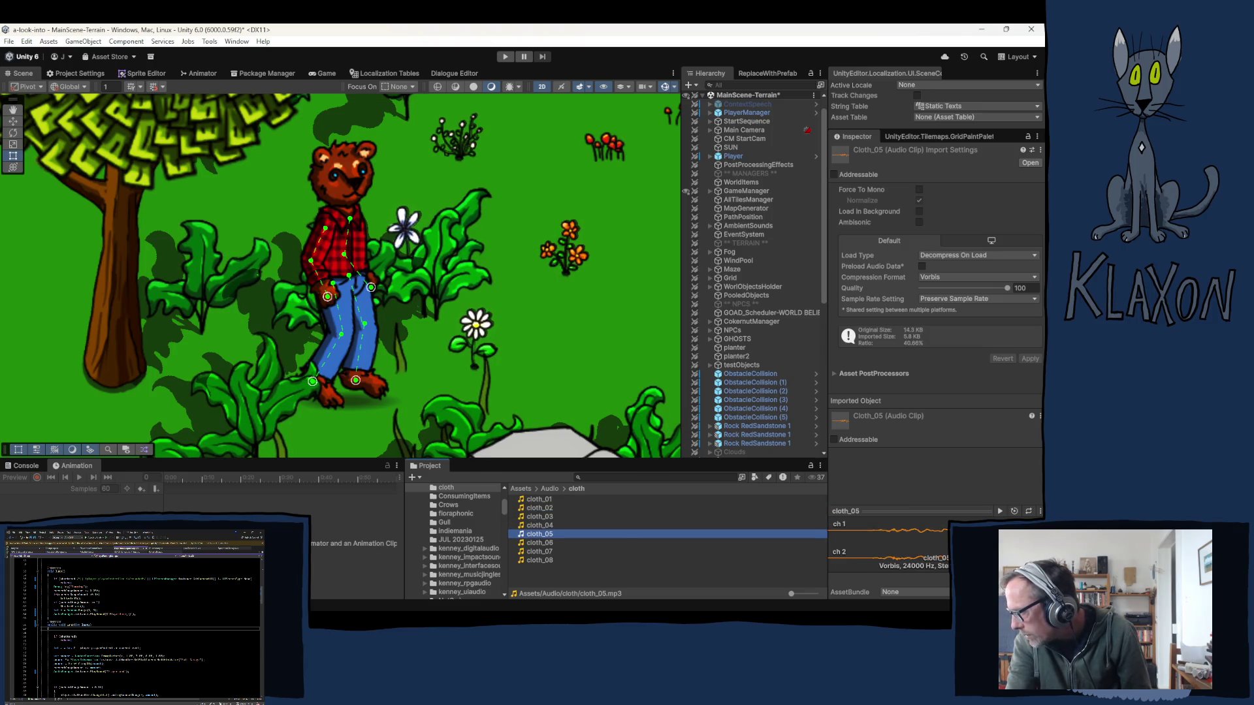
{"action": "left_click", "coordinate": [539, 542]}
{"action": "left_click", "coordinate": [539, 551]}
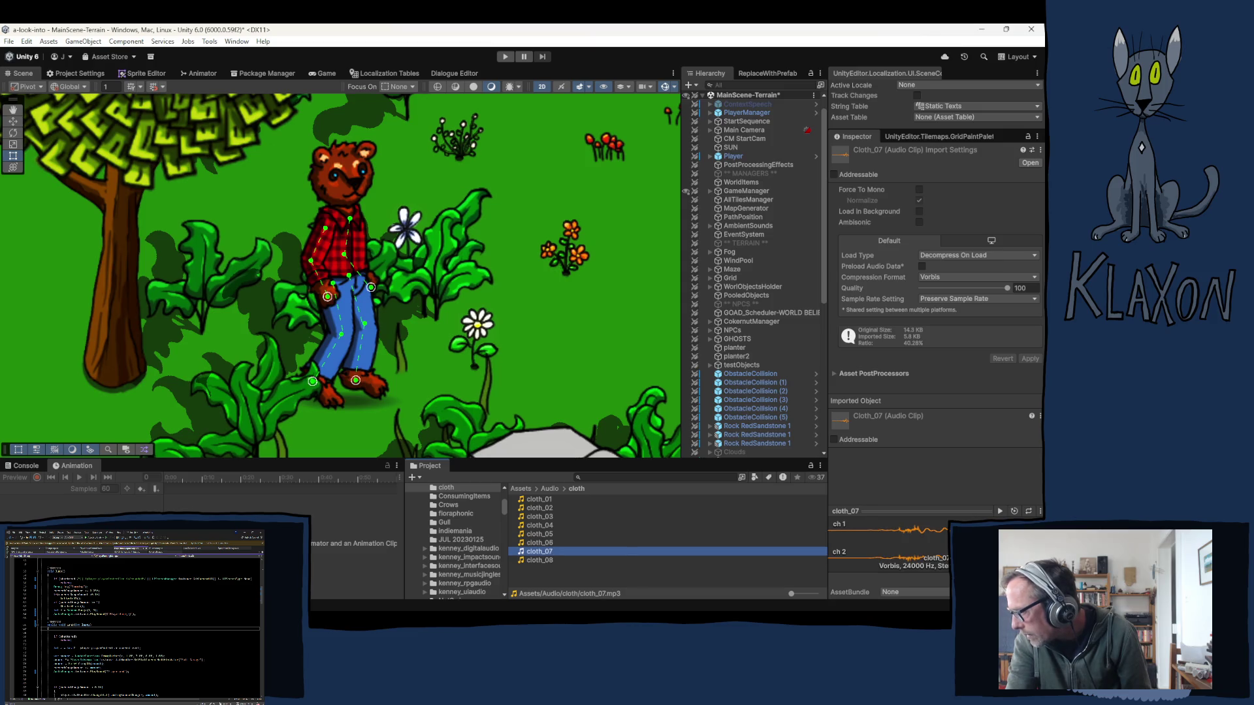
{"action": "left_click", "coordinate": [540, 560]}
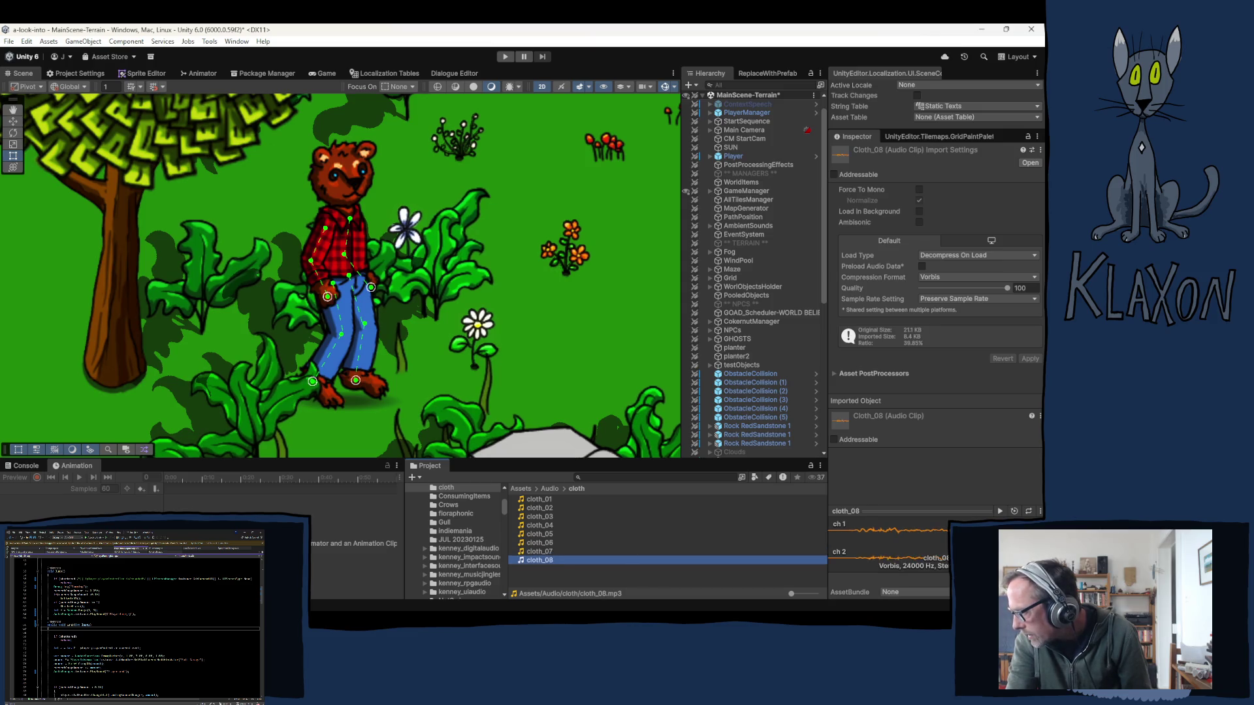
{"action": "key", "text": "Up"}
{"action": "key", "text": "Up"}
{"action": "key", "text": "Up"}
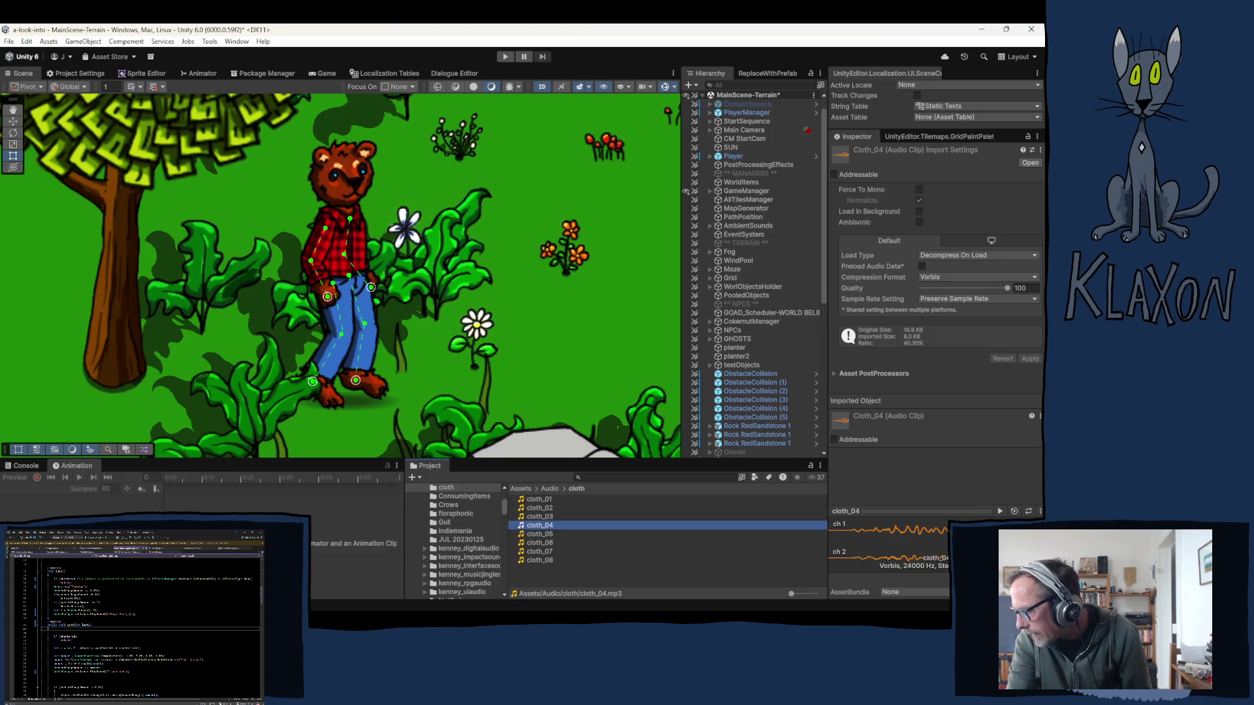
{"action": "key", "text": "Up"}
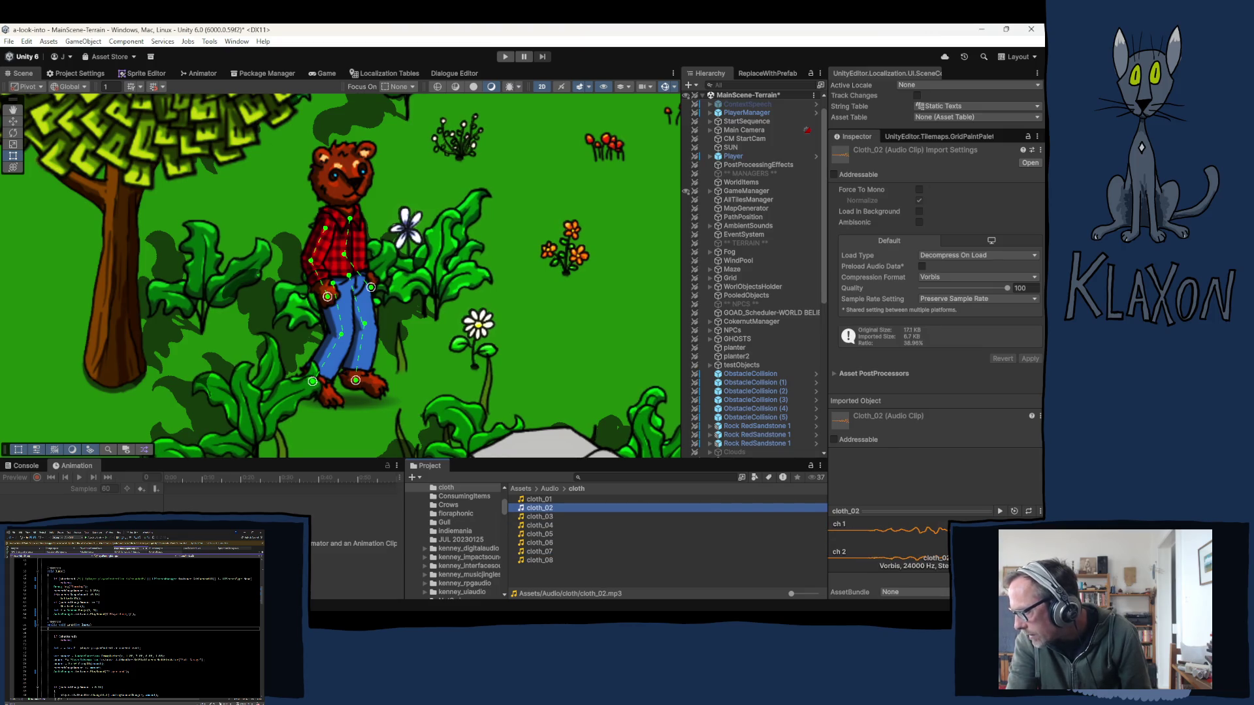
{"action": "key", "text": "Down"}
{"action": "key", "text": "Down"}
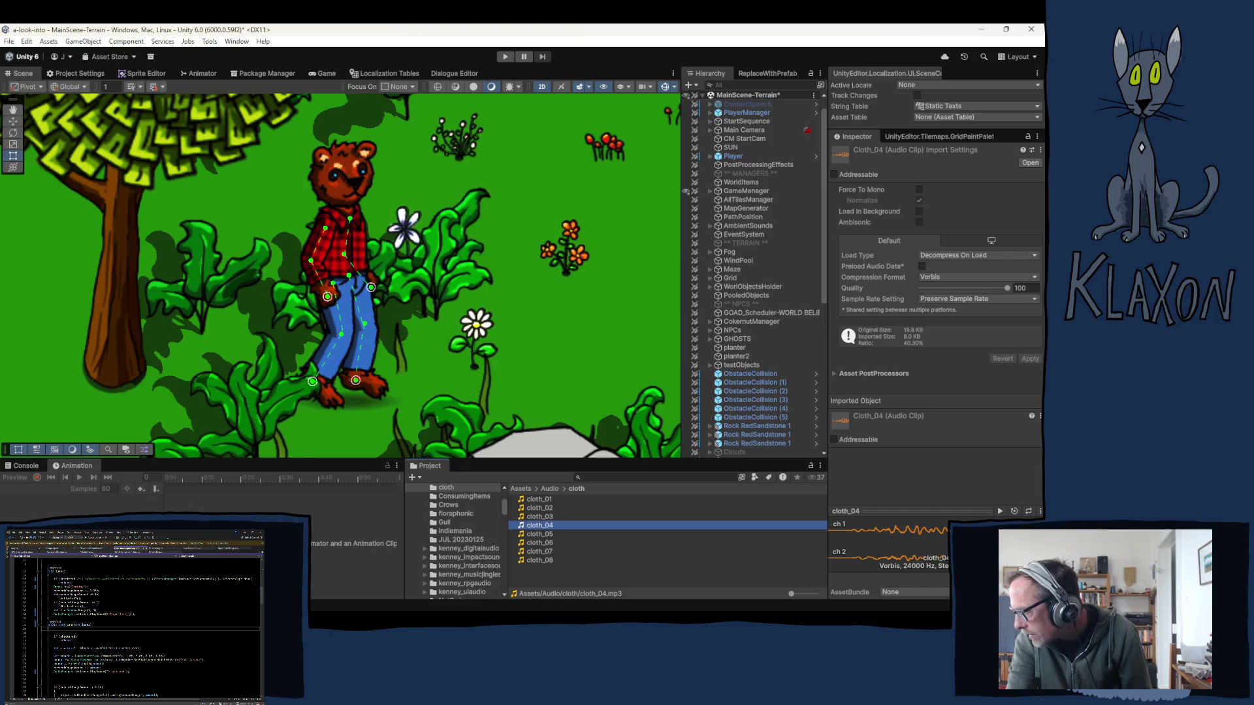
{"action": "key", "text": "Up"}
{"action": "key", "text": "Up"}
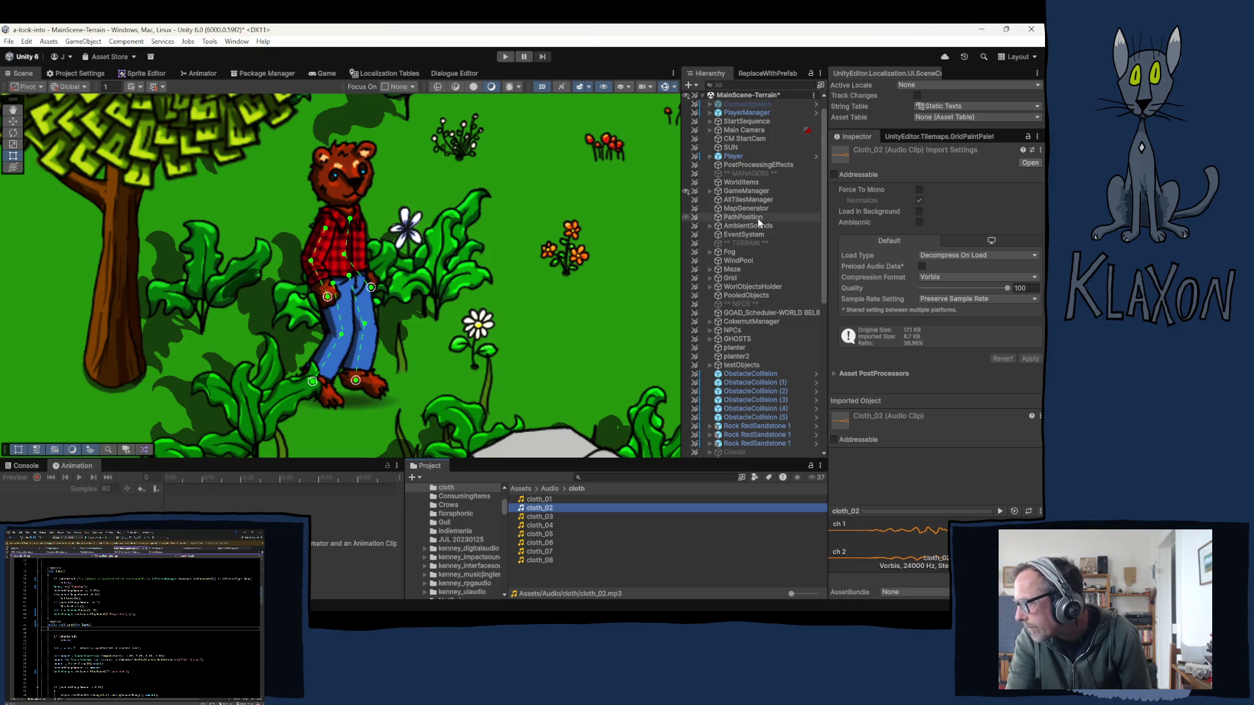
- On GameManager's Audio Manager, set PlayerJump2's pitch to 1.1
{"action": "left_click", "coordinate": [742, 190]}
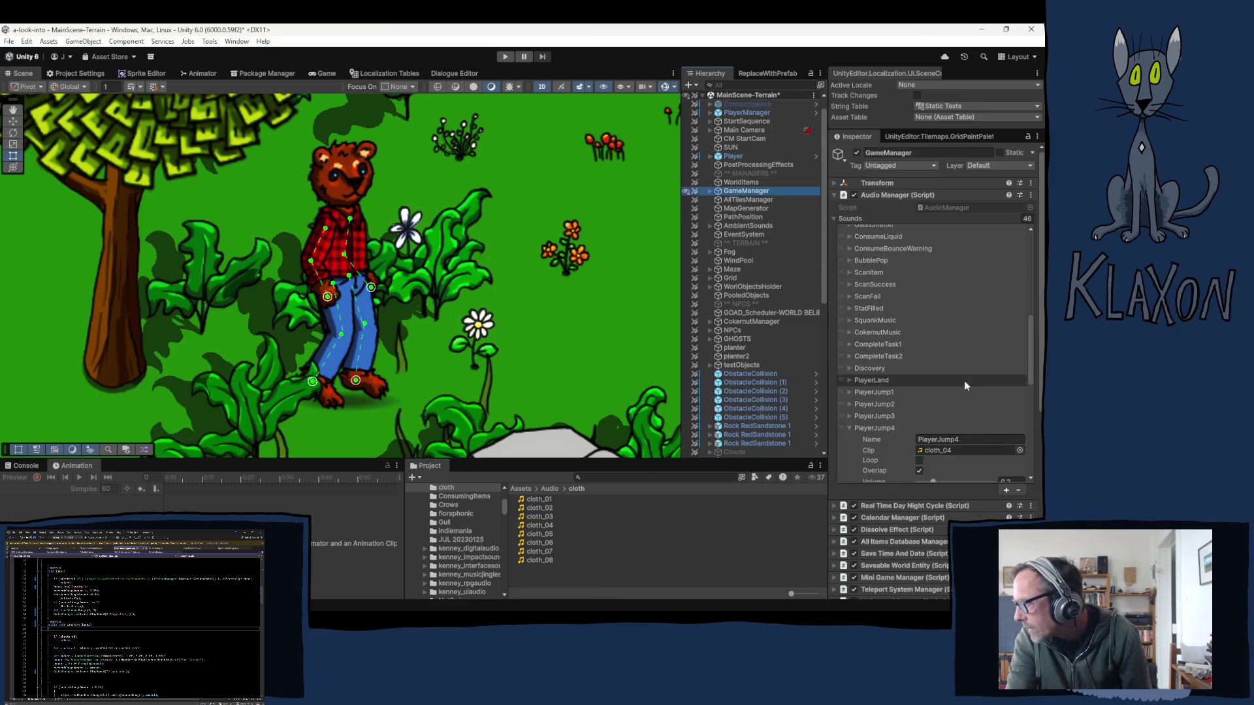
{"action": "left_click", "coordinate": [843, 428]}
{"action": "left_click", "coordinate": [848, 428]}
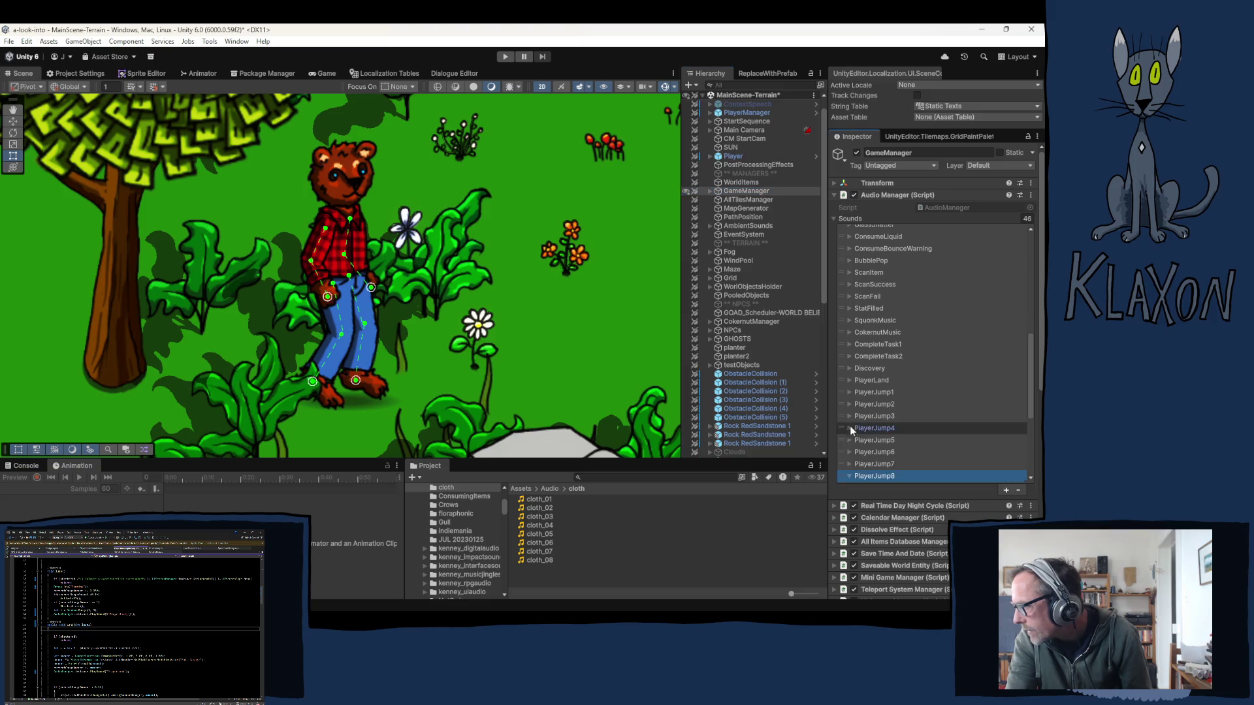
{"action": "left_click", "coordinate": [856, 404]}
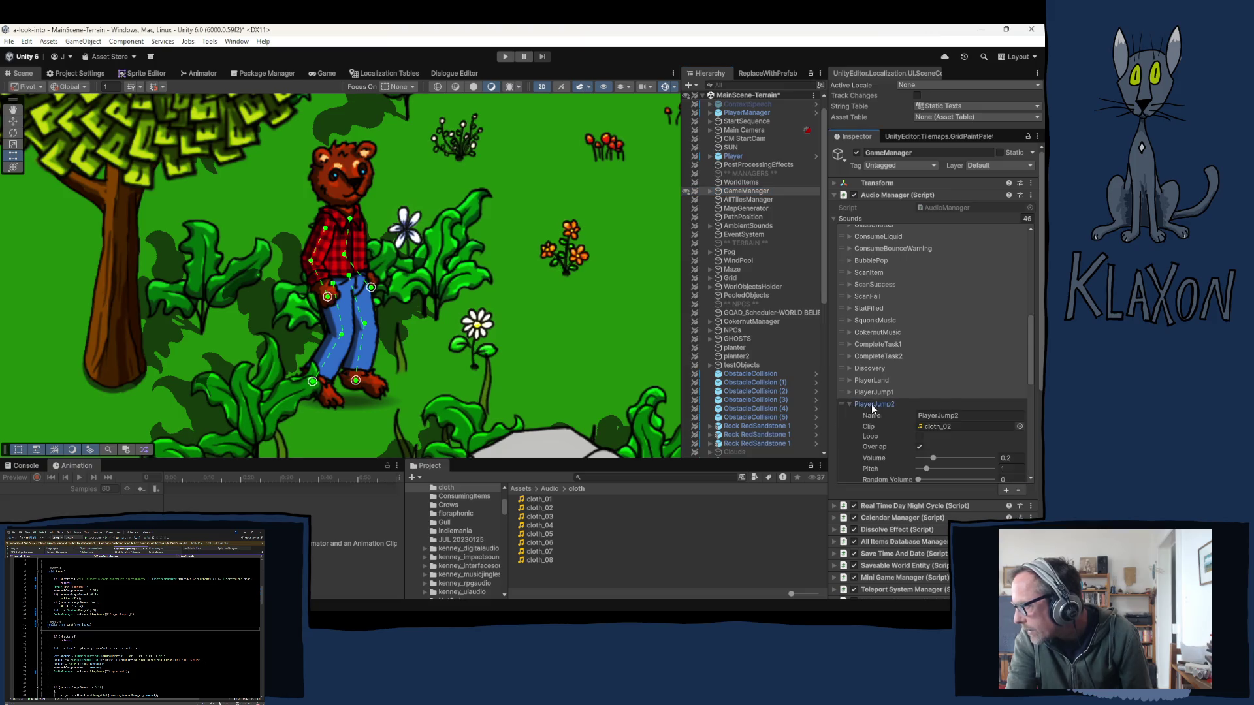
{"action": "scroll", "coordinate": [979, 436], "scroll_direction": "down", "scroll_amount": 1}
{"action": "left_click", "coordinate": [1007, 439]}
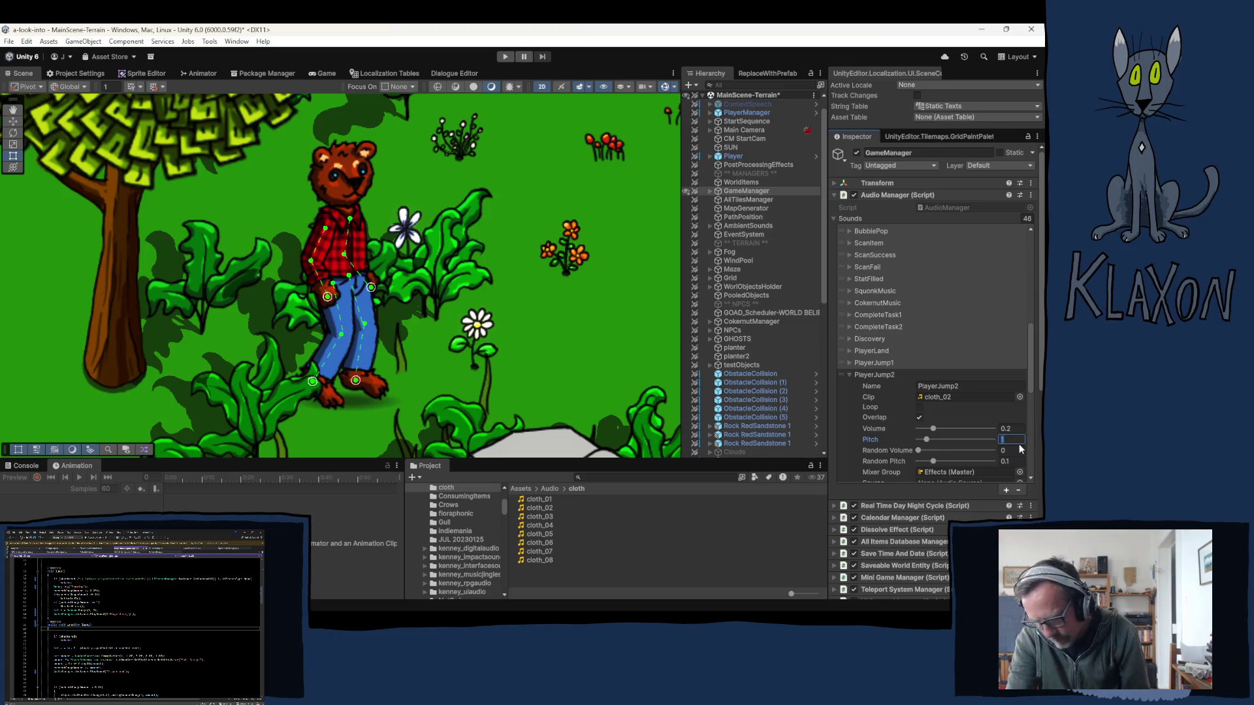
{"action": "type", "text": ".1"}
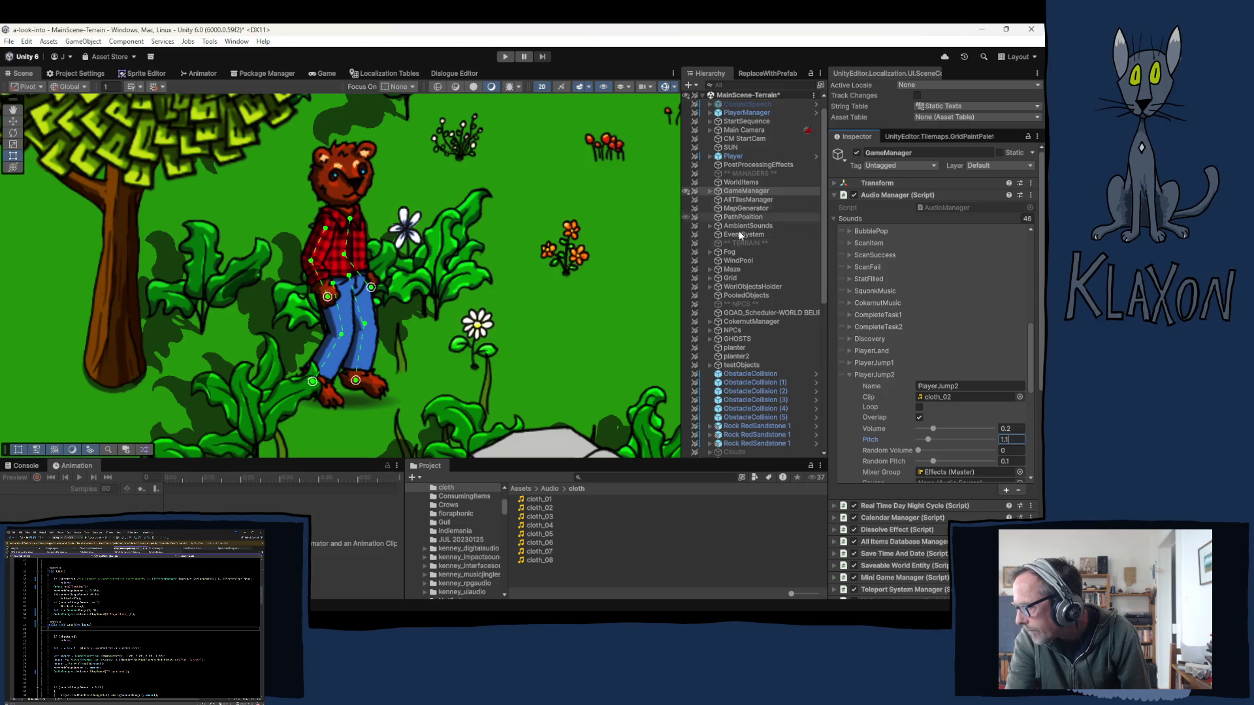
- Set PlayerJump3's pitch to 1.15
{"action": "left_click", "coordinate": [850, 374]}
{"action": "left_click", "coordinate": [850, 387]}
{"action": "left_click", "coordinate": [1005, 451]}
{"action": "type", "text": "1"}
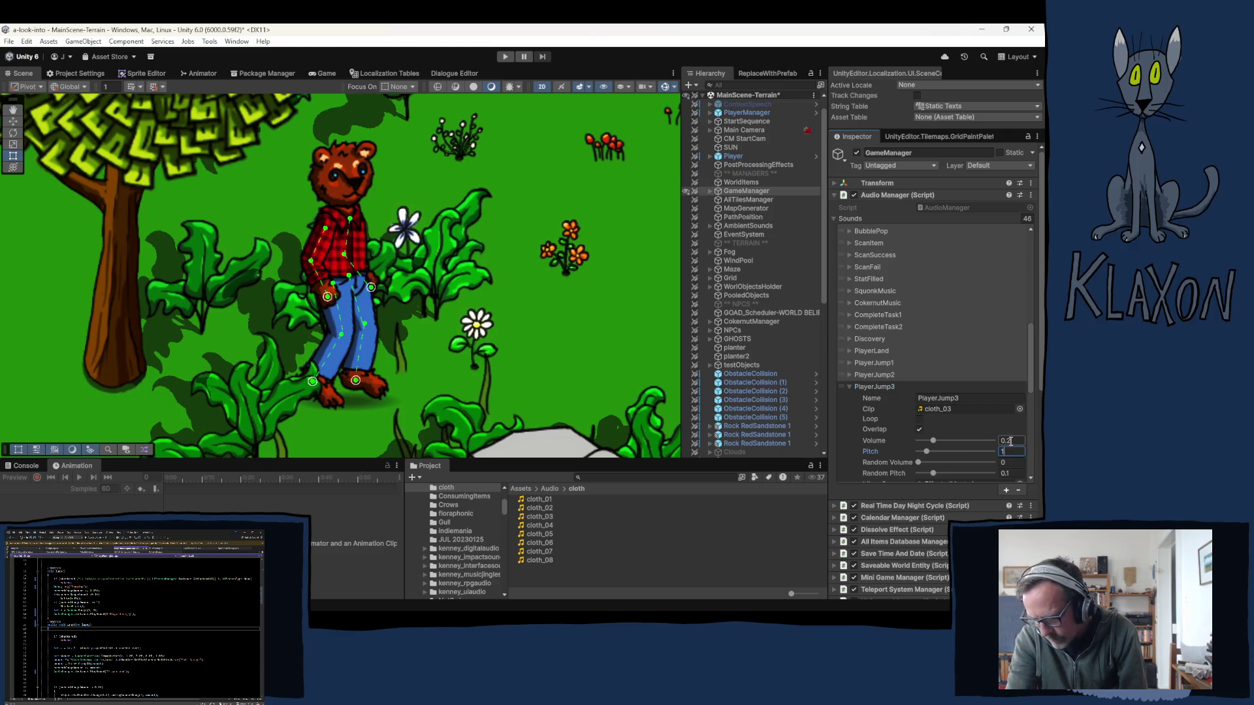
{"action": "type", "text": ".15"}
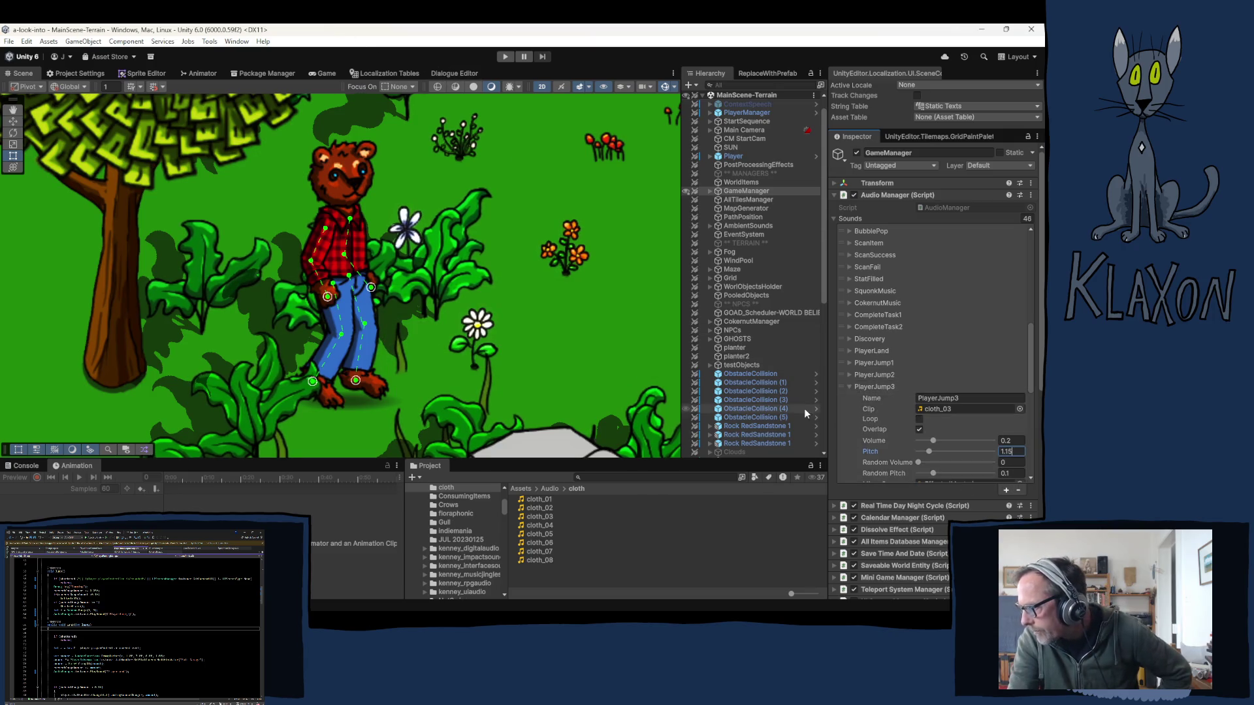
- Set PlayerJump1's random pitch to 0.05
{"action": "left_click", "coordinate": [850, 386]}
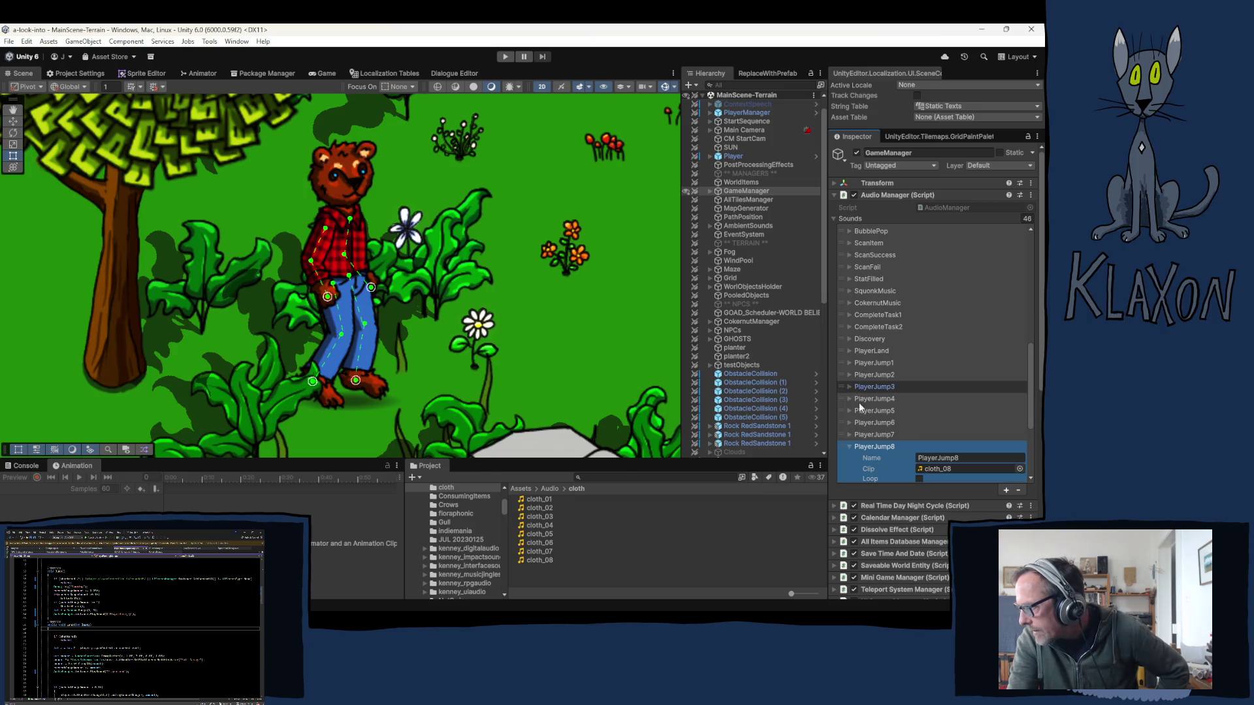
{"action": "left_click", "coordinate": [849, 446]}
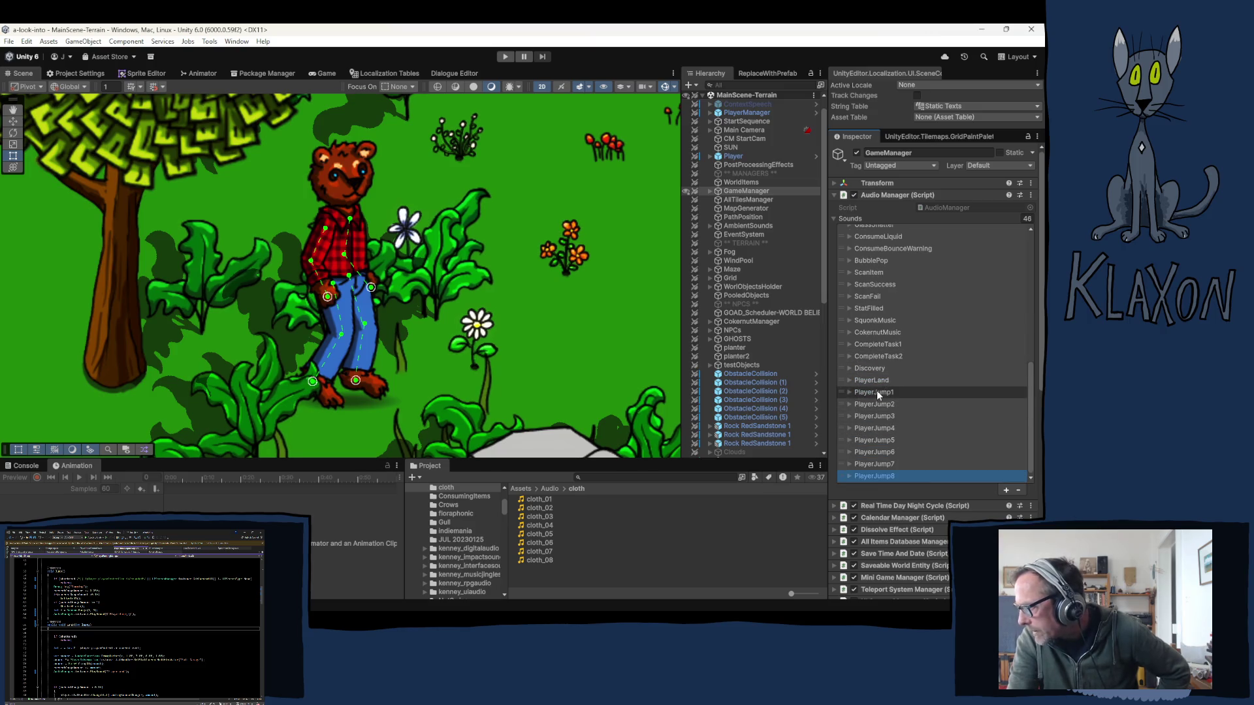
{"action": "left_click", "coordinate": [876, 392]}
{"action": "scroll", "coordinate": [900, 405], "scroll_direction": "down", "scroll_amount": 3}
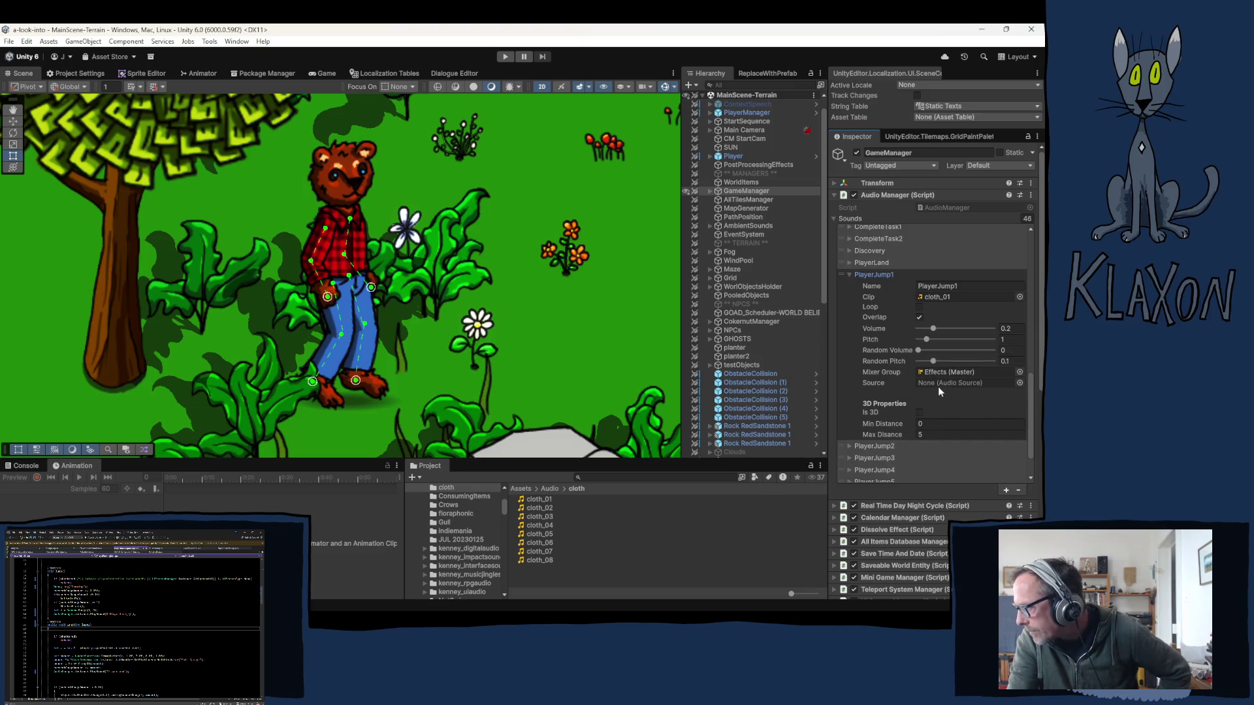
{"action": "left_click", "coordinate": [1009, 361]}
{"action": "type", "text": "0"}
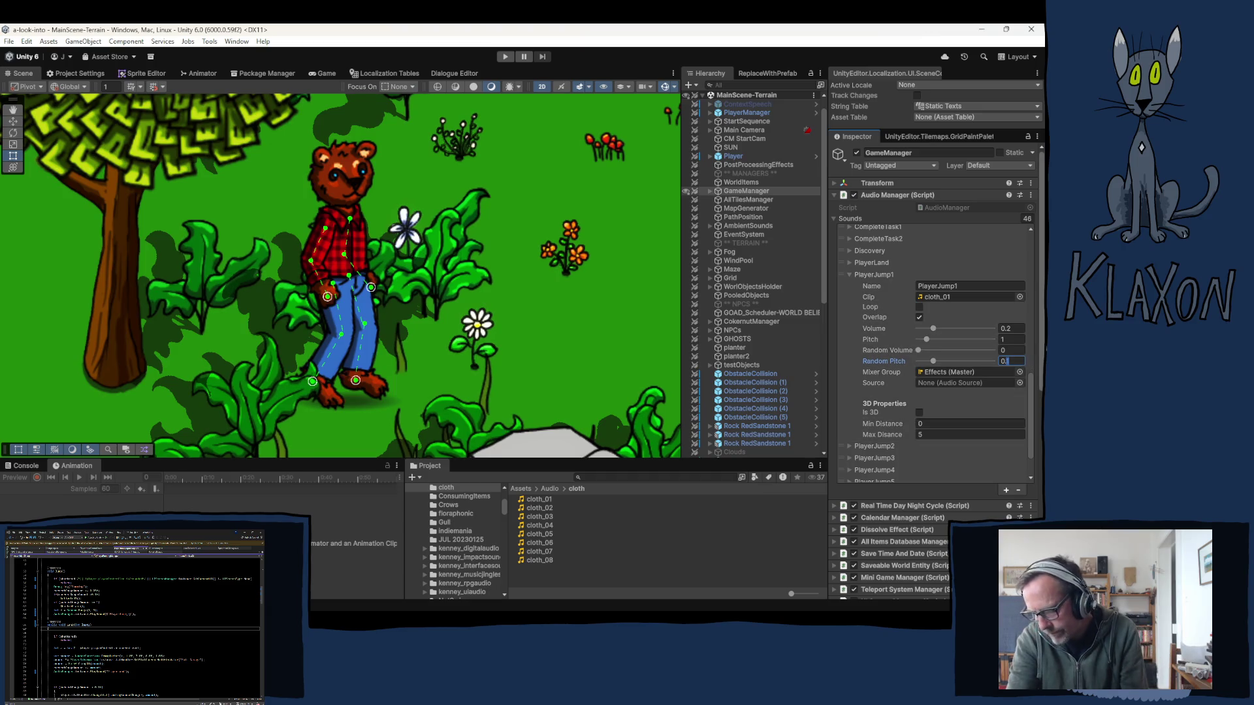
{"action": "type", "text": "5"}
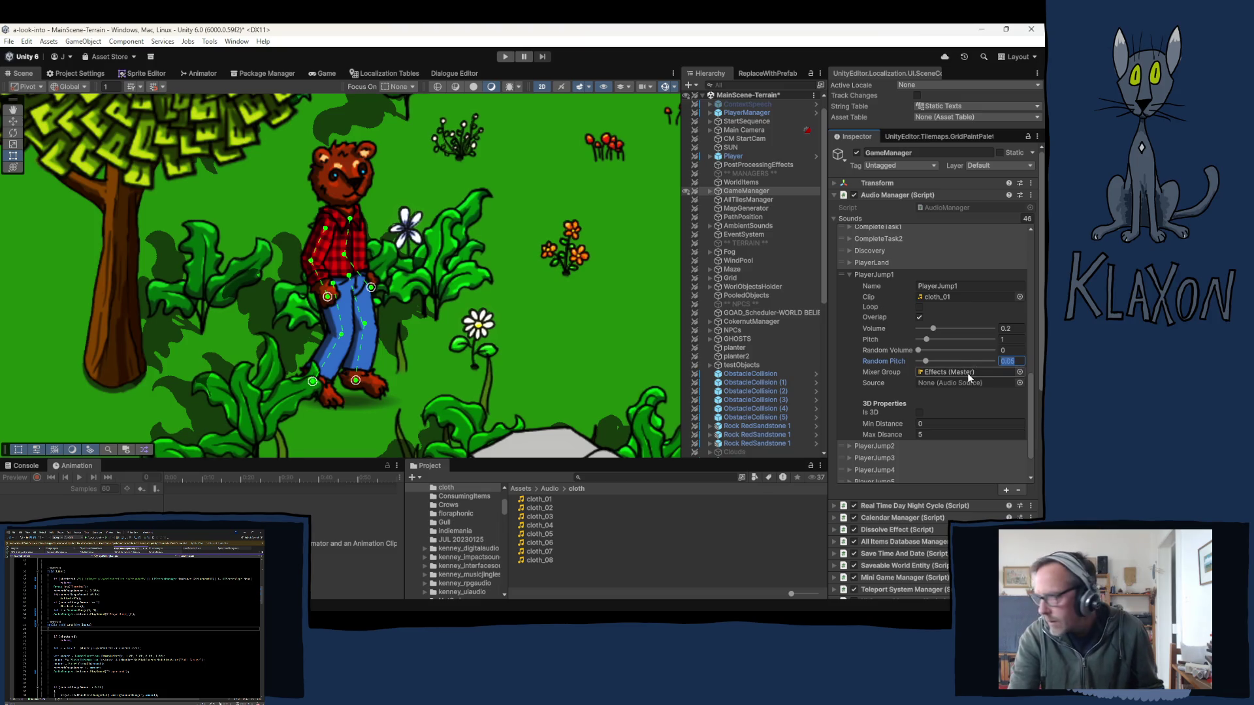
{"action": "left_click", "coordinate": [849, 275]}
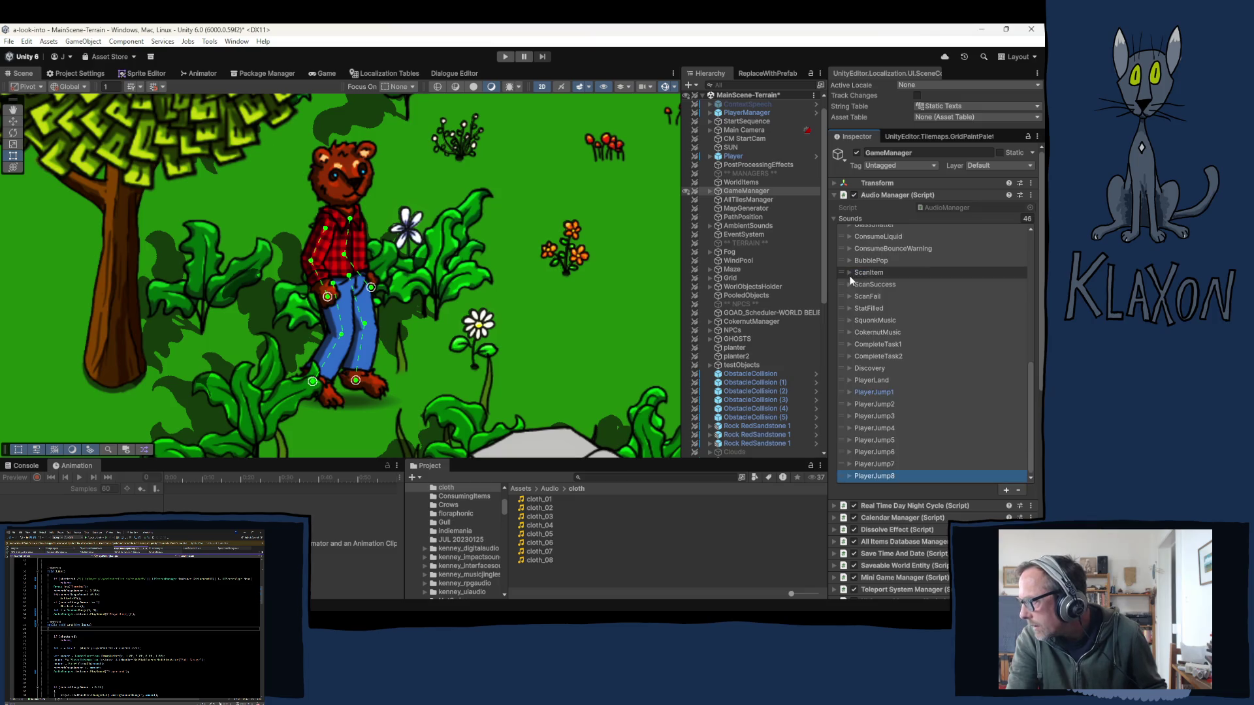
- Set random pitch to 0.05 on PlayerJump8, PlayerJump7 and PlayerJump4, checking 6 and 5
{"action": "scroll", "coordinate": [861, 429], "scroll_direction": "down", "scroll_amount": 3}
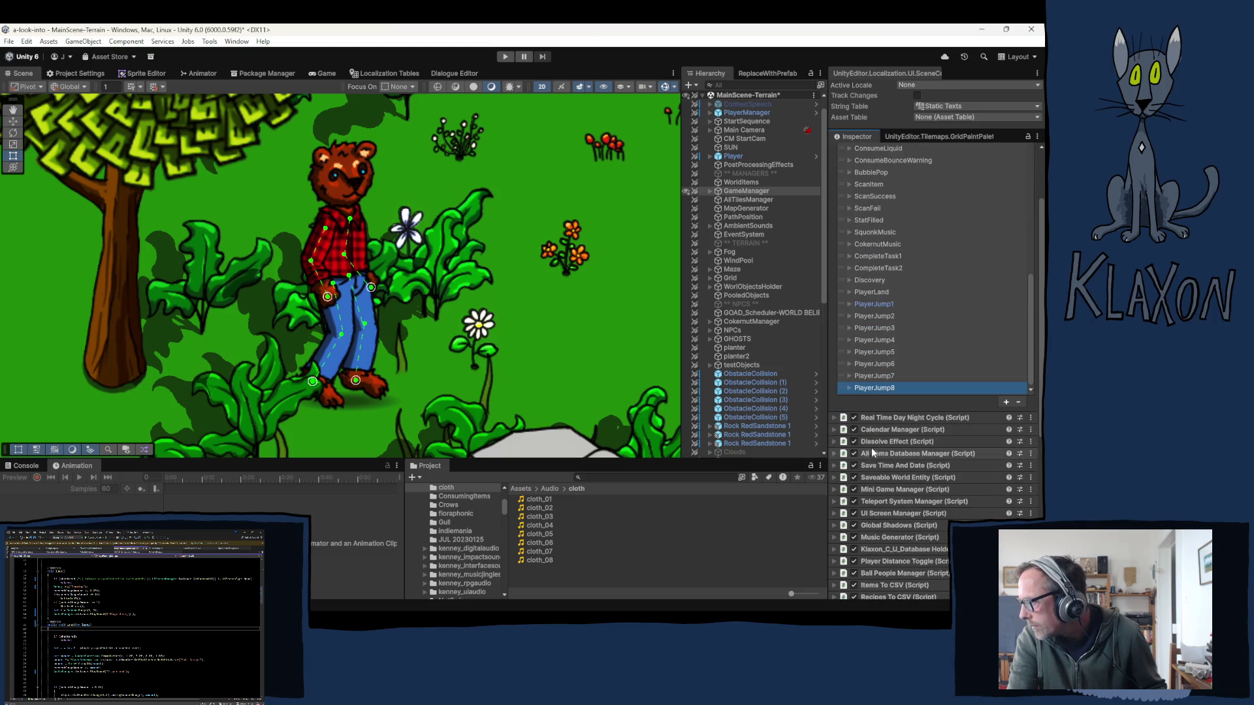
{"action": "left_click", "coordinate": [859, 388]}
{"action": "scroll", "coordinate": [901, 372], "scroll_direction": "down", "scroll_amount": 5}
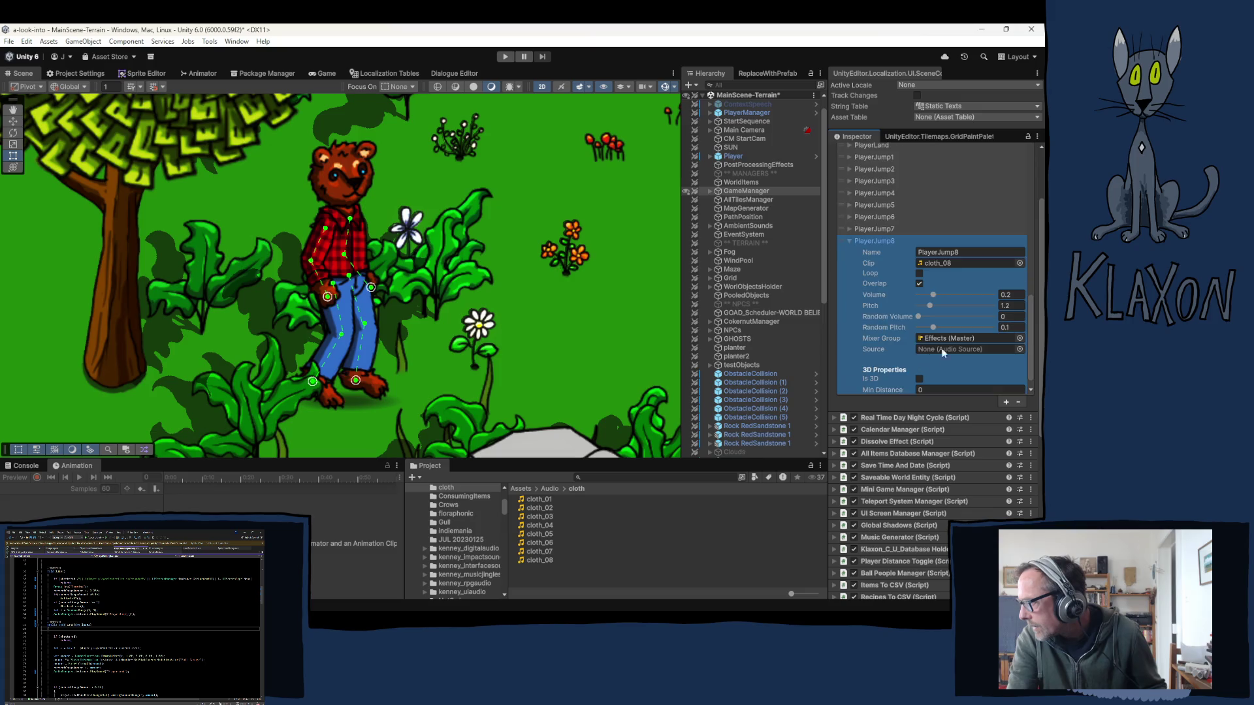
{"action": "left_click", "coordinate": [1012, 327]}
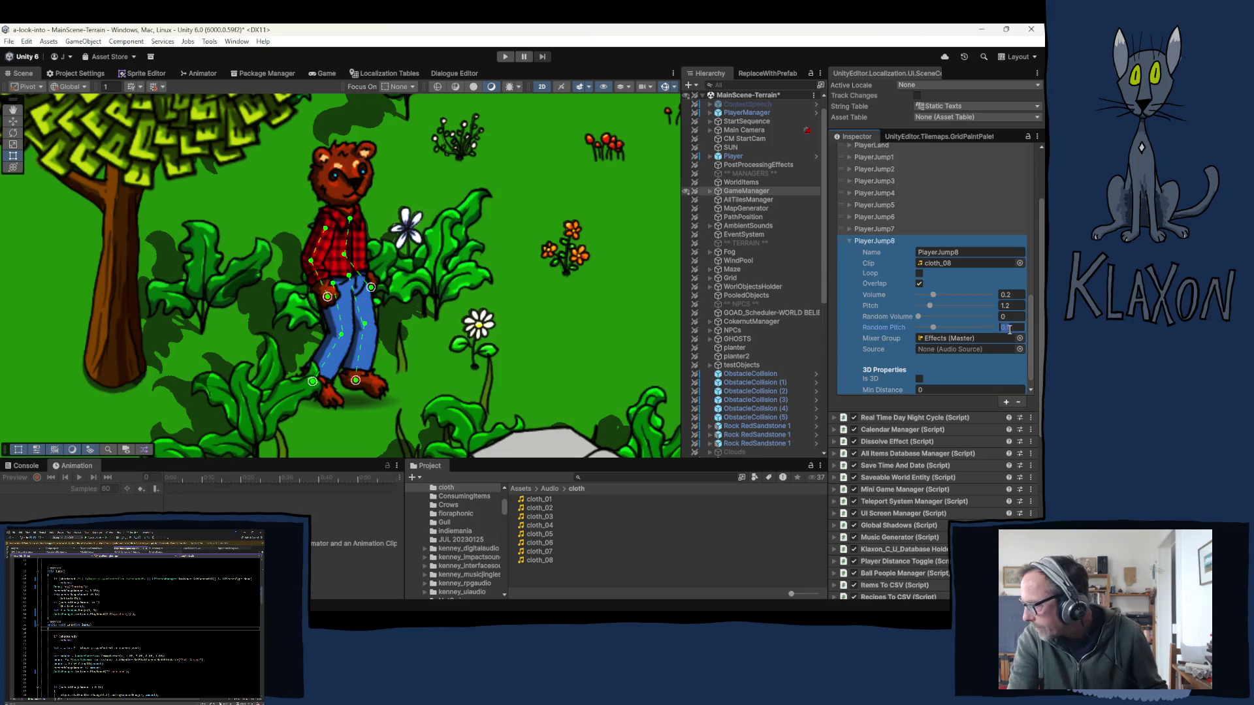
{"action": "type", "text": "0.05"}
{"action": "left_click", "coordinate": [849, 229]}
{"action": "left_click", "coordinate": [1007, 315]}
{"action": "left_click", "coordinate": [862, 230]}
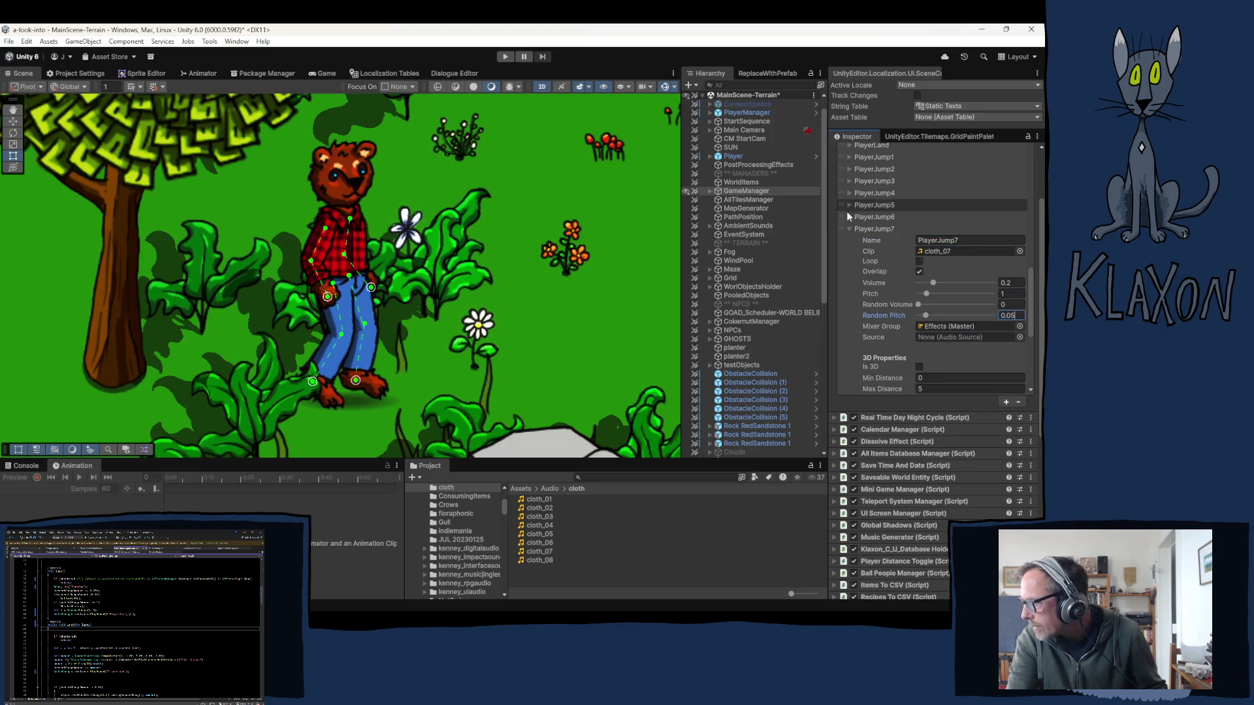
{"action": "left_click", "coordinate": [862, 217]}
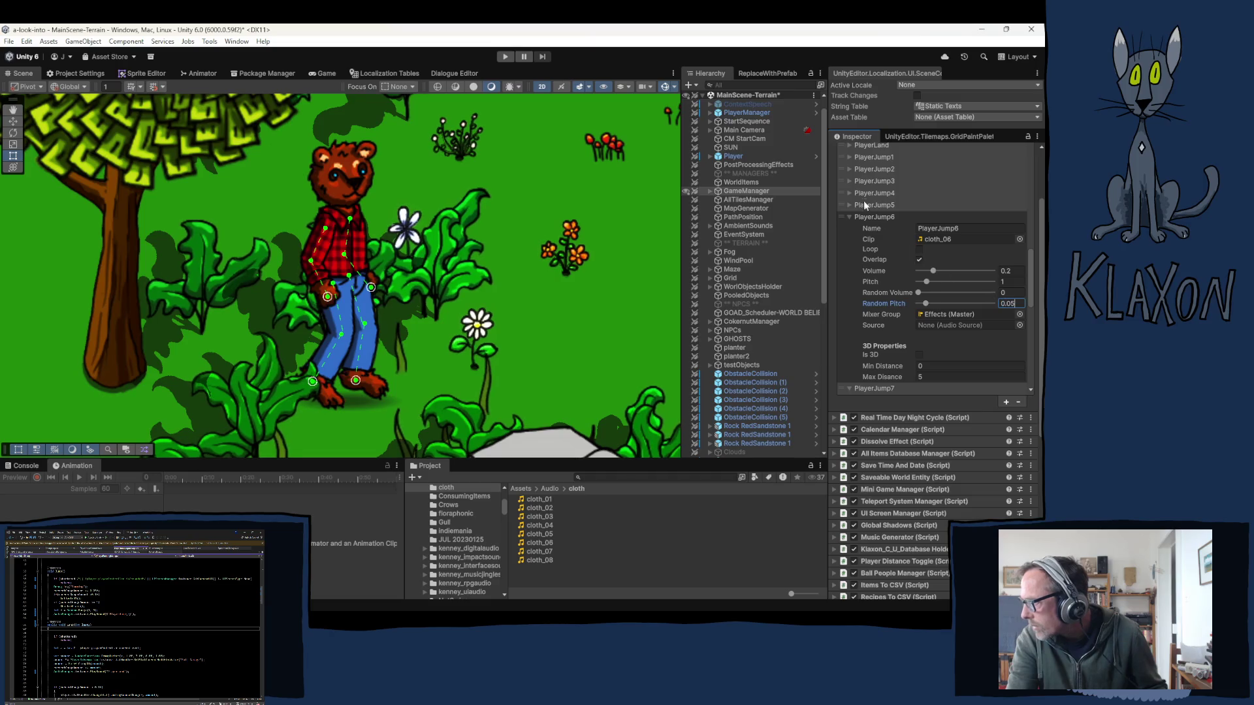
{"action": "left_click", "coordinate": [849, 205]}
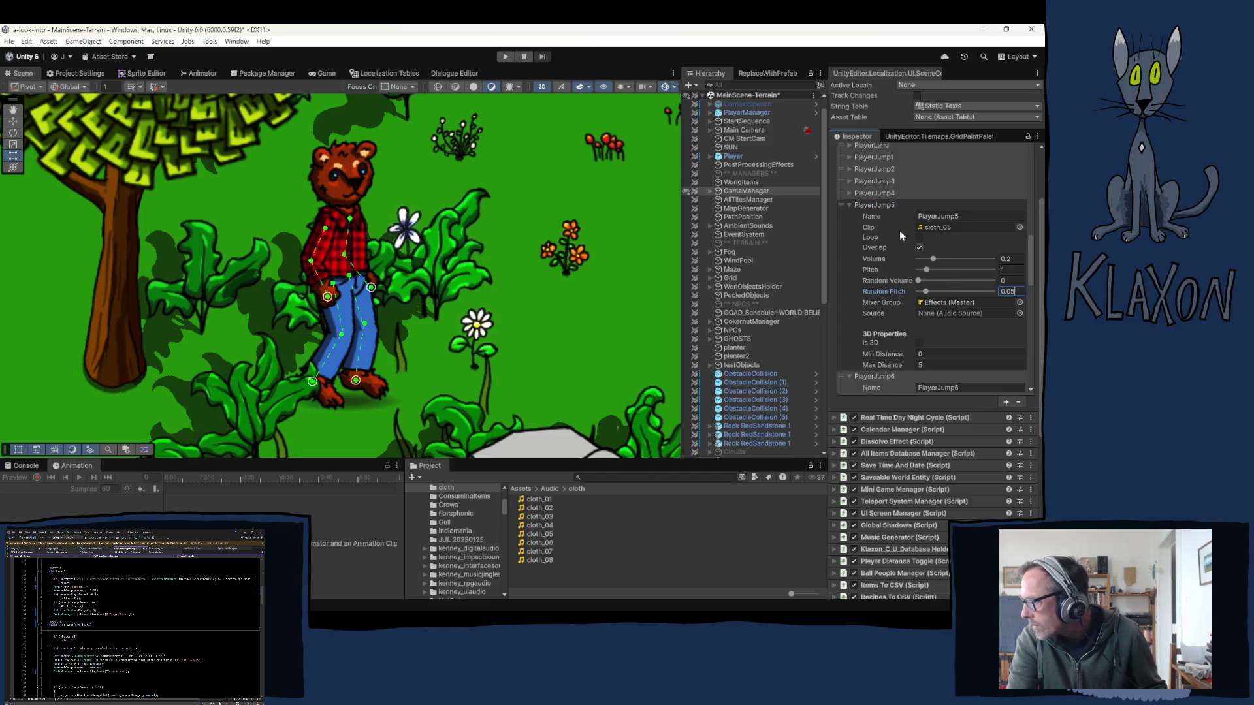
{"action": "left_click", "coordinate": [849, 193]}
{"action": "left_click", "coordinate": [1014, 279]}
{"action": "type", "text": "0.05"}
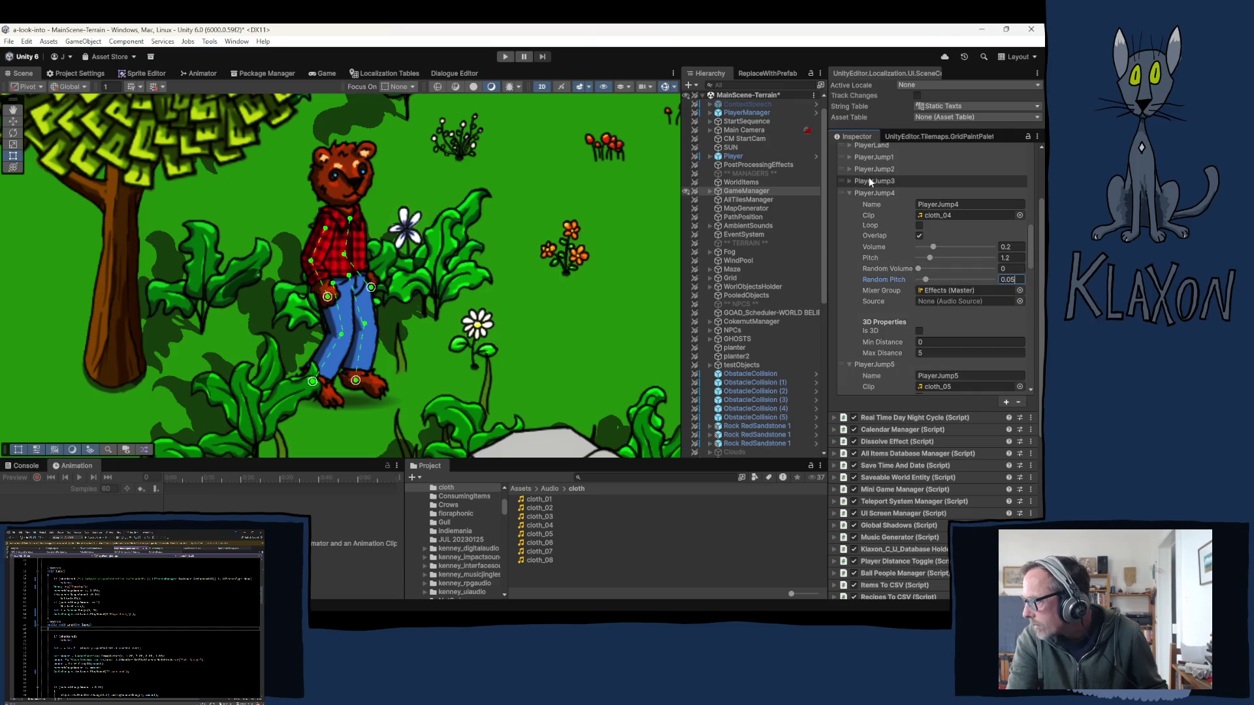
- Check PlayerJump3, 2 and 1, then collapse all eight PlayerJump foldouts
{"action": "left_click", "coordinate": [849, 181]}
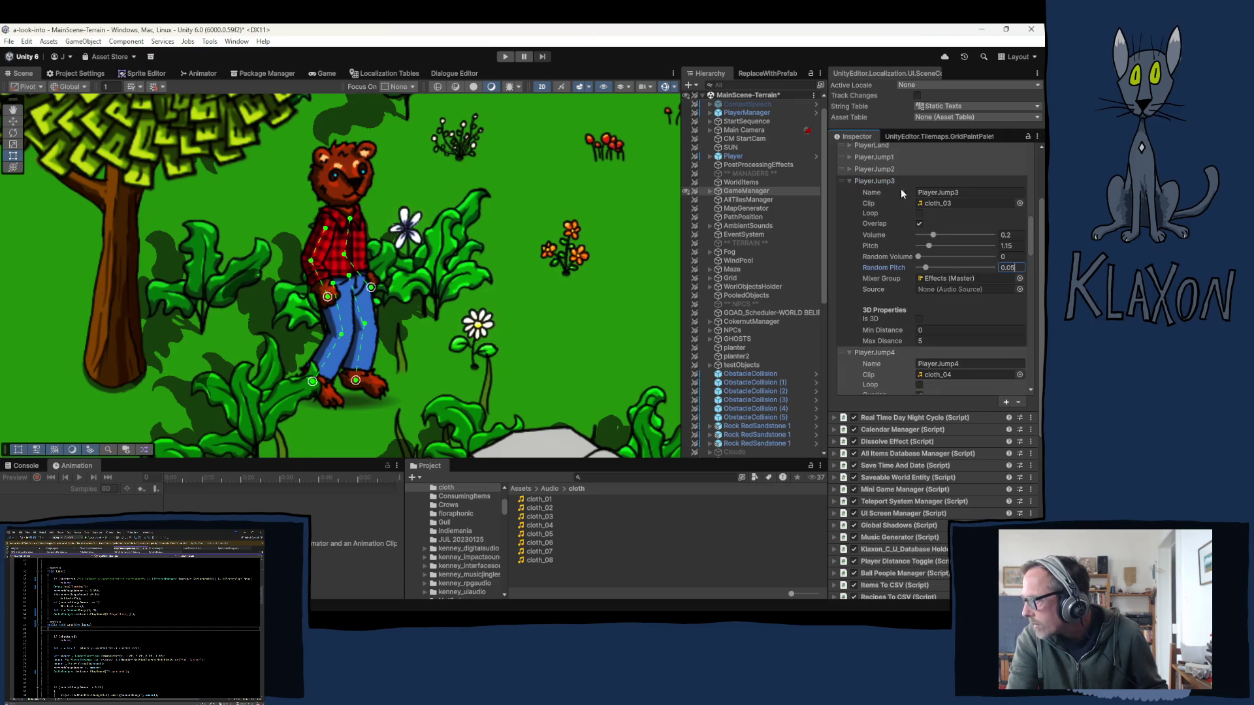
{"action": "left_click", "coordinate": [850, 170]}
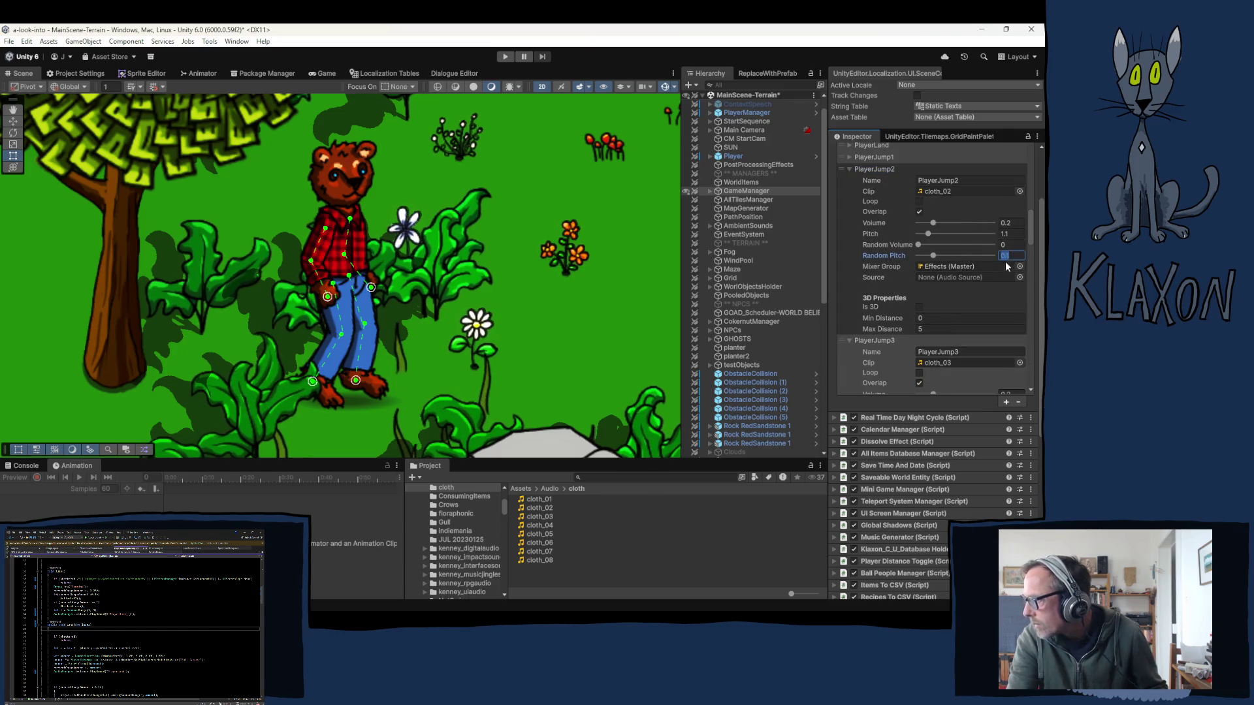
{"action": "left_click", "coordinate": [861, 157]}
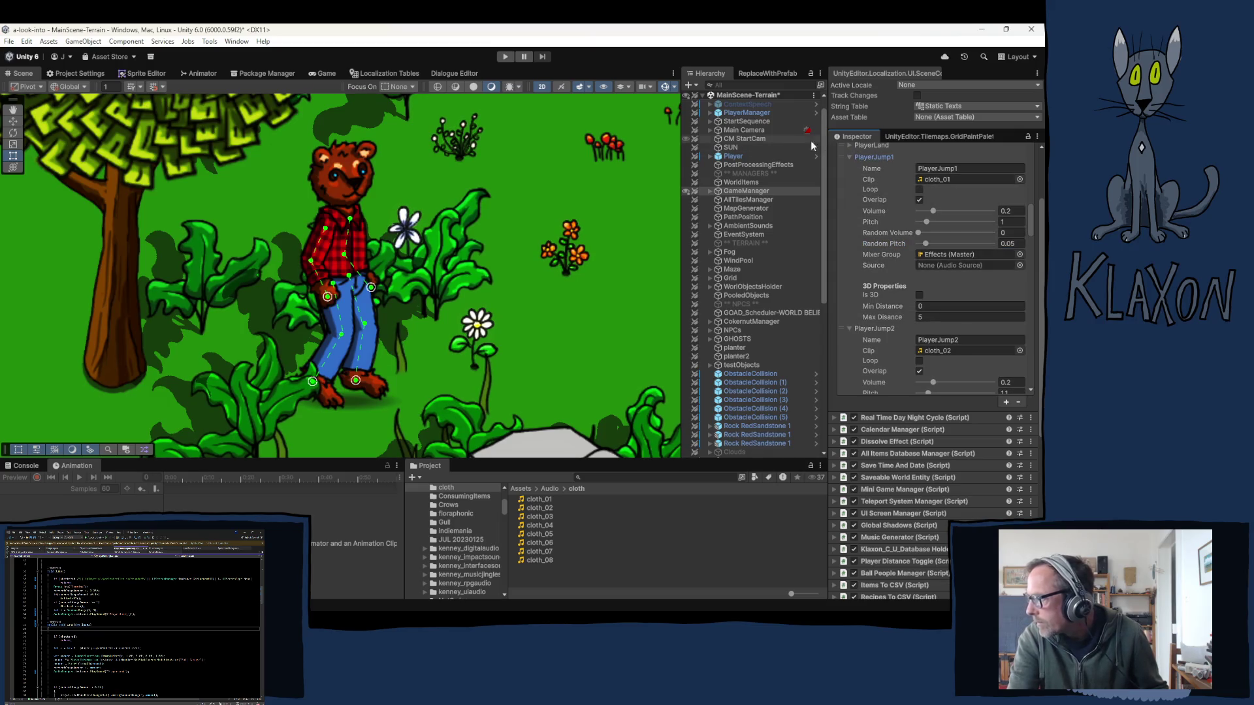
{"action": "left_click", "coordinate": [851, 158]}
{"action": "left_click", "coordinate": [851, 169]}
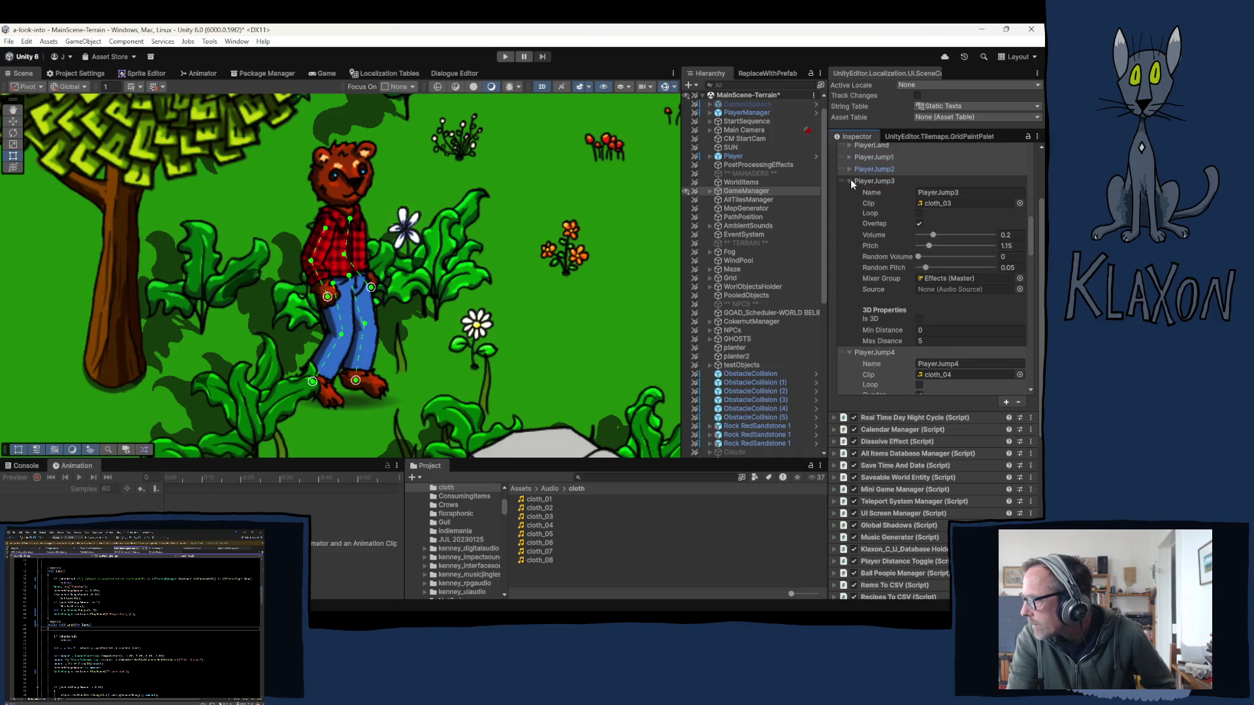
{"action": "left_click", "coordinate": [850, 180]}
{"action": "left_click", "coordinate": [849, 193]}
{"action": "left_click", "coordinate": [849, 205]}
{"action": "left_click", "coordinate": [849, 217]}
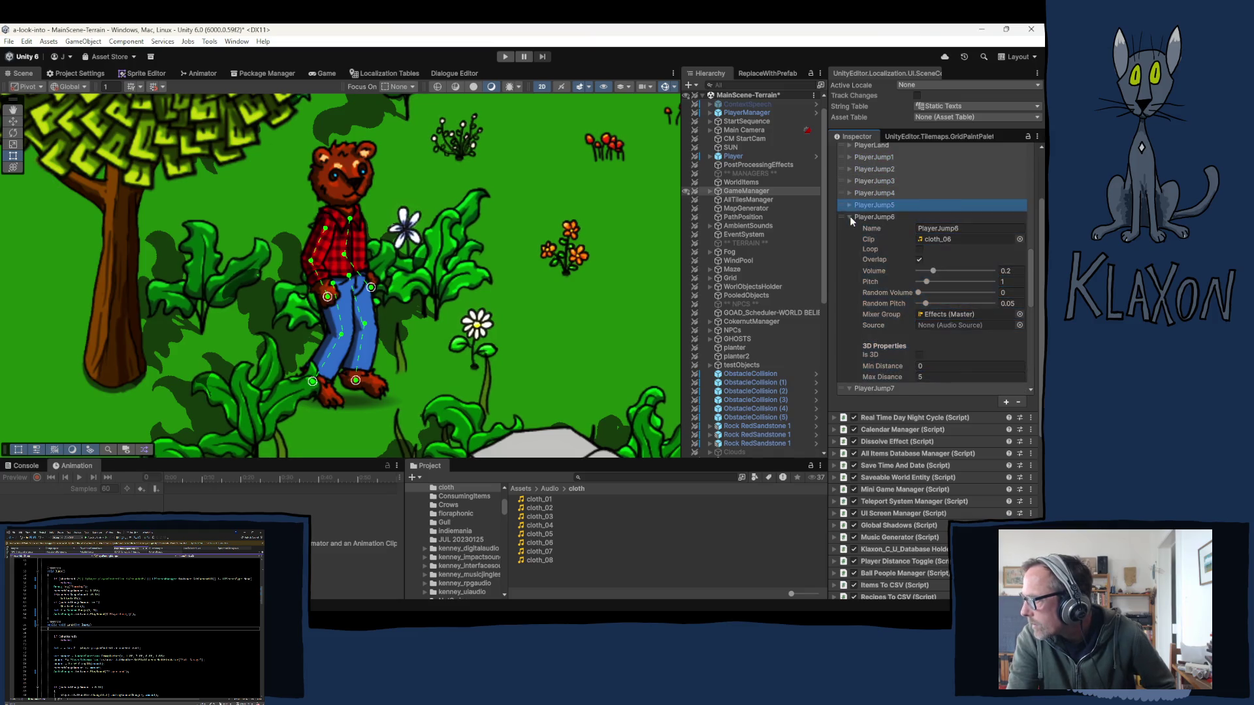
{"action": "left_click", "coordinate": [849, 229]}
{"action": "left_click", "coordinate": [849, 240]}
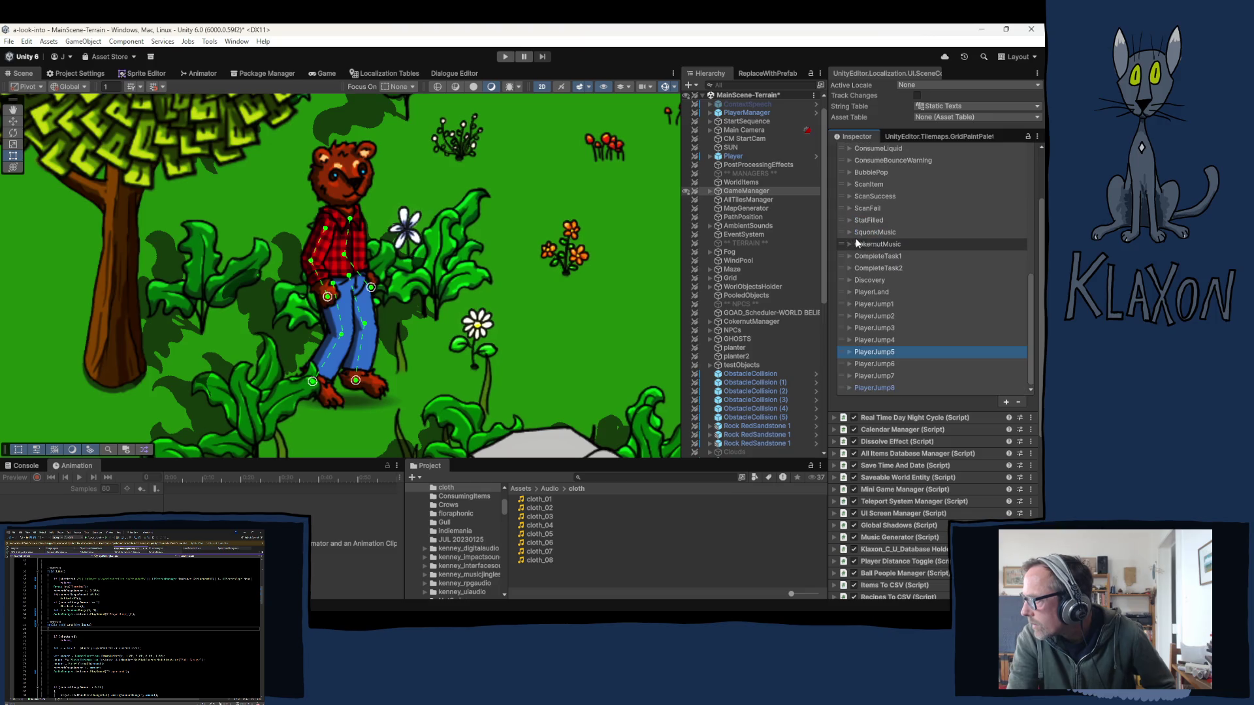
{"action": "left_click", "coordinate": [355, 57]}
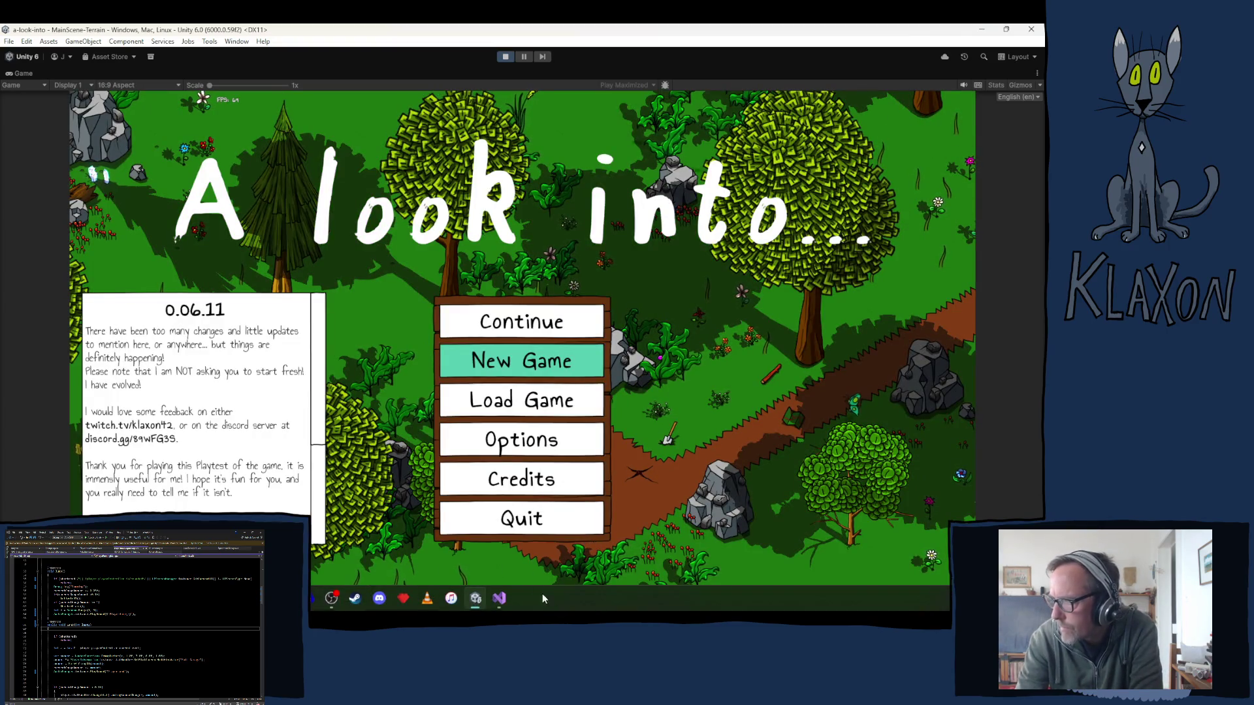
- Start a new game, accept the character appearance, and walk north and back south
{"action": "left_click", "coordinate": [534, 364]}
{"action": "left_click", "coordinate": [500, 418]}
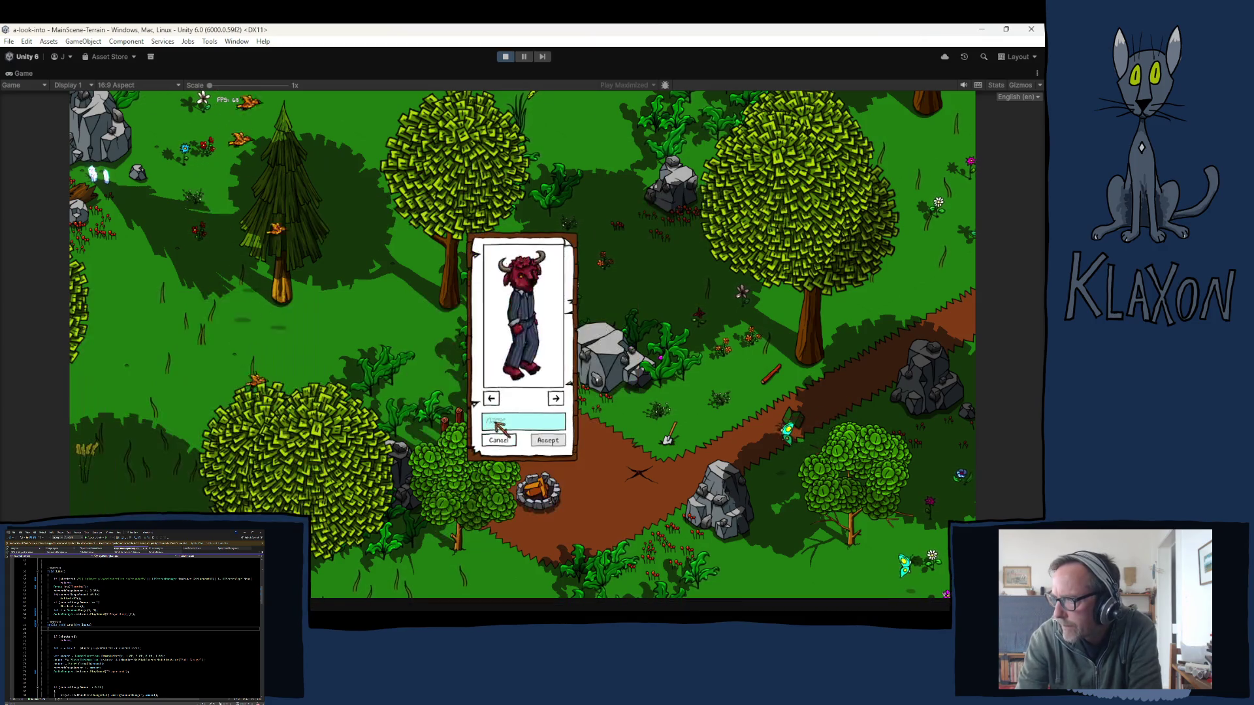
{"action": "left_click", "coordinate": [550, 439]}
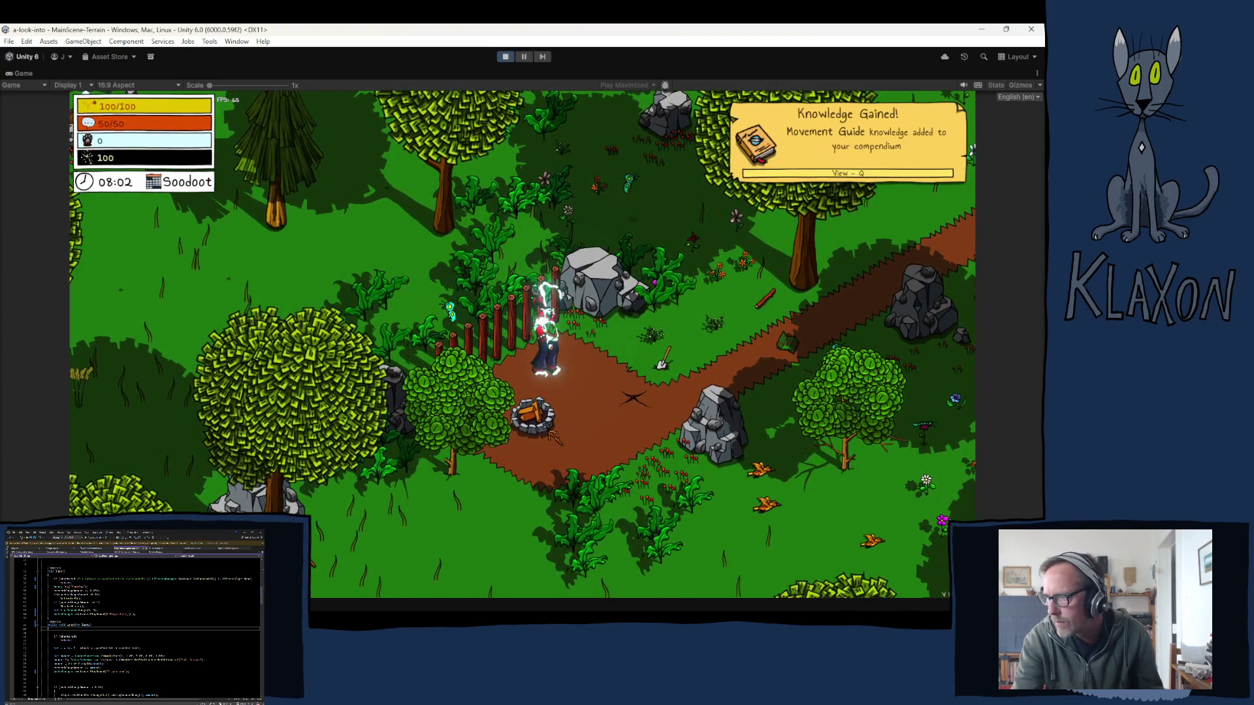
{"action": "key", "text": "w"}
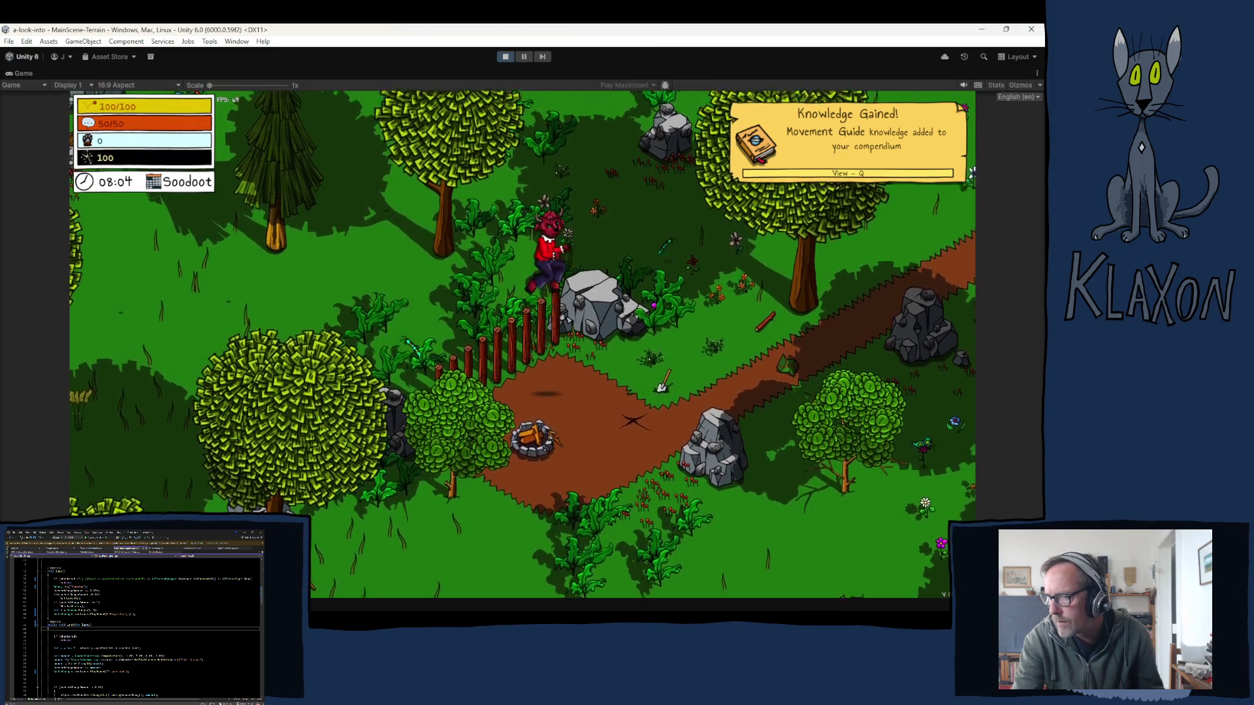
{"action": "key", "text": "s"}
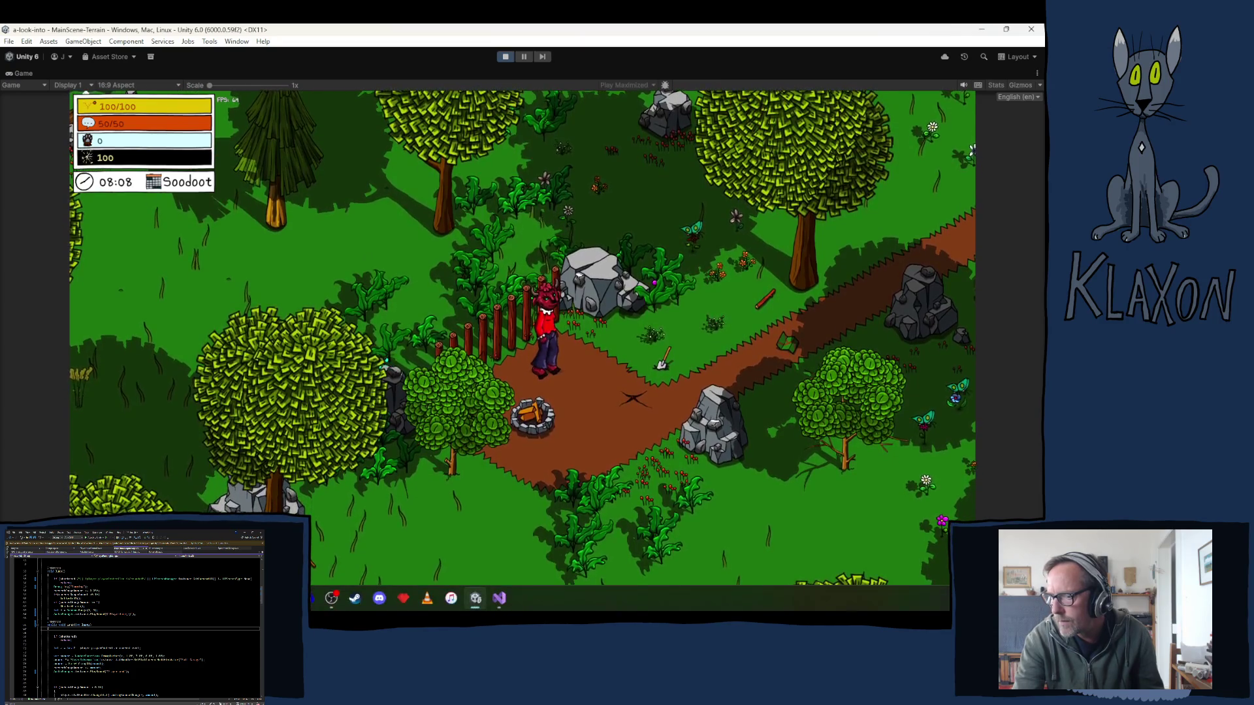
- Open the Console, jump repeatedly while walking to watch Jumping logs, then stop the playtest
{"action": "key", "text": "ctrl+shift+c"}
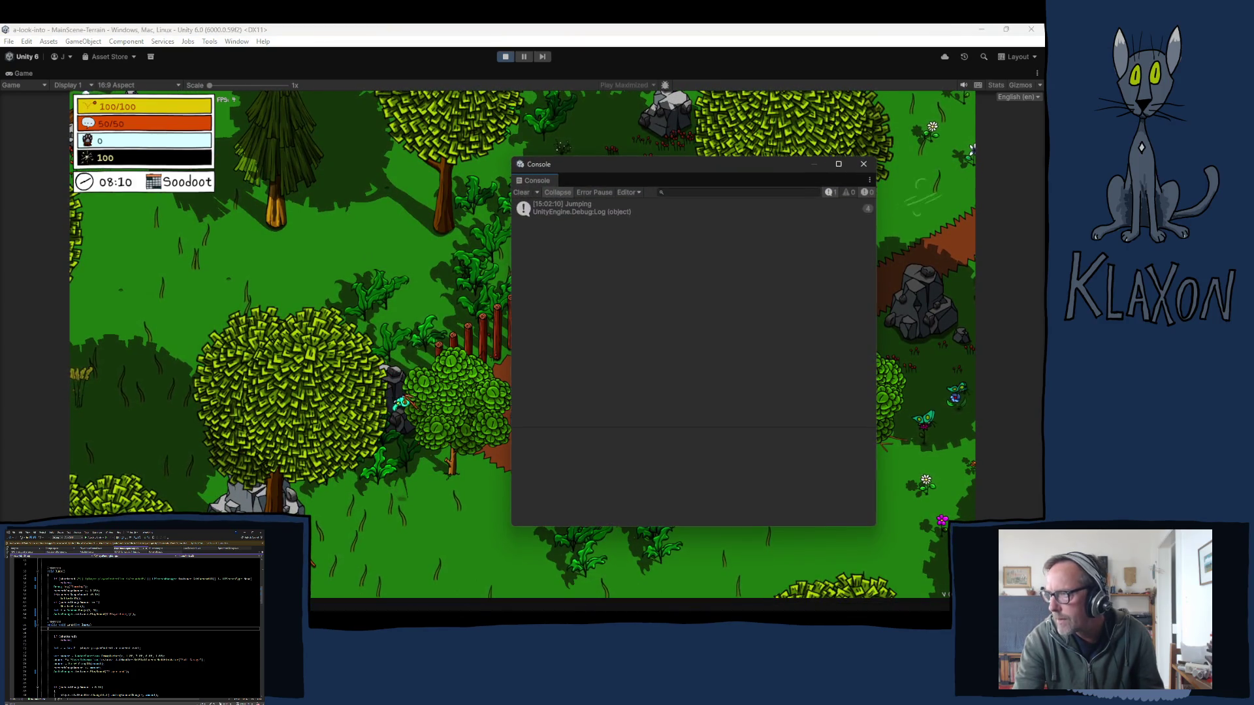
{"action": "mouse_move", "coordinate": [660, 168]}
{"action": "left_mouse_down"}
{"action": "mouse_move", "coordinate": [392, 200]}
{"action": "mouse_move", "coordinate": [250, 188]}
{"action": "left_mouse_up"}
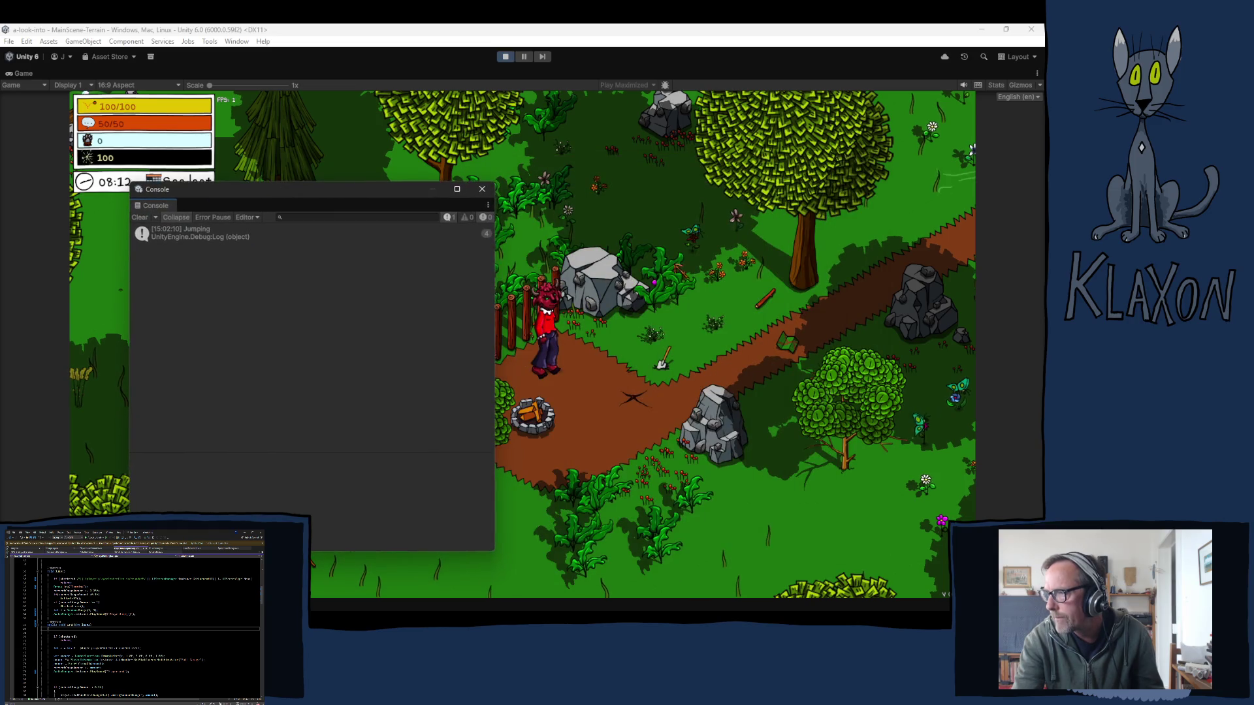
{"action": "key", "text": "space"}
{"action": "key", "text": "space"}
{"action": "key", "text": "space"}
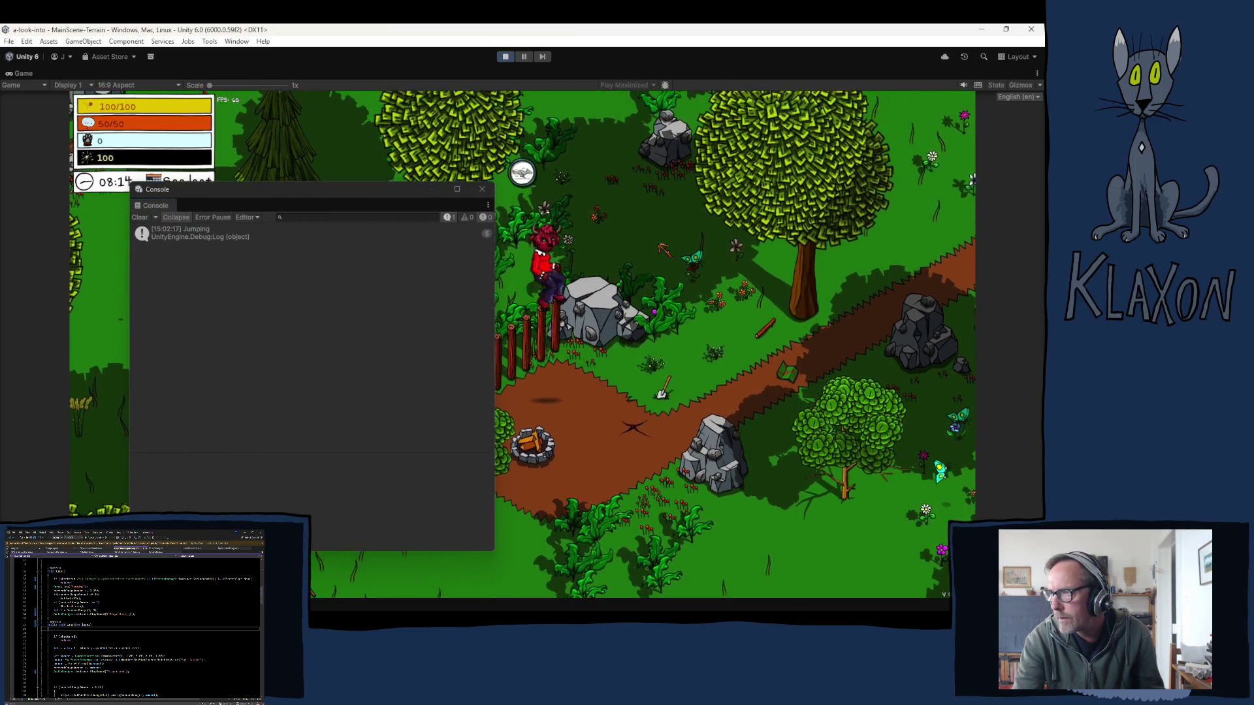
{"action": "key", "text": "w"}
{"action": "key", "text": "space"}
{"action": "key", "text": "s"}
{"action": "key", "text": "space"}
{"action": "key", "text": "space"}
{"action": "key", "text": "space"}
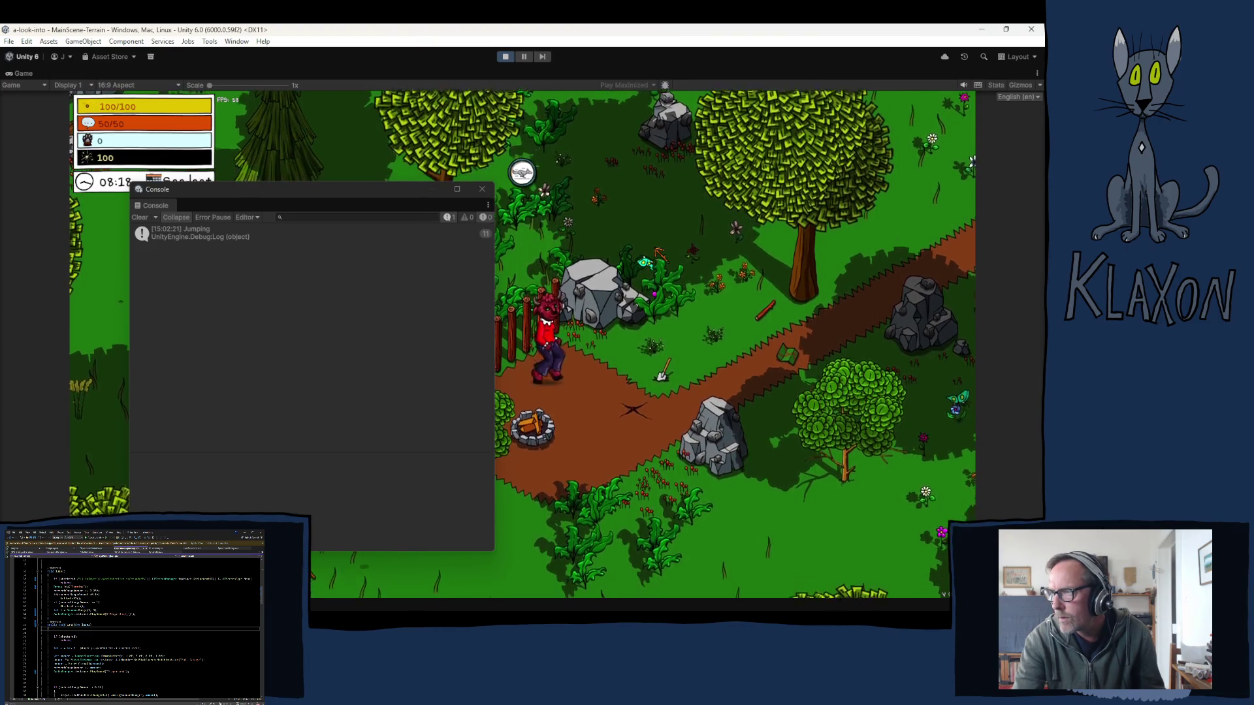
{"action": "key", "text": "space"}
{"action": "key", "text": "space"}
{"action": "key", "text": "space"}
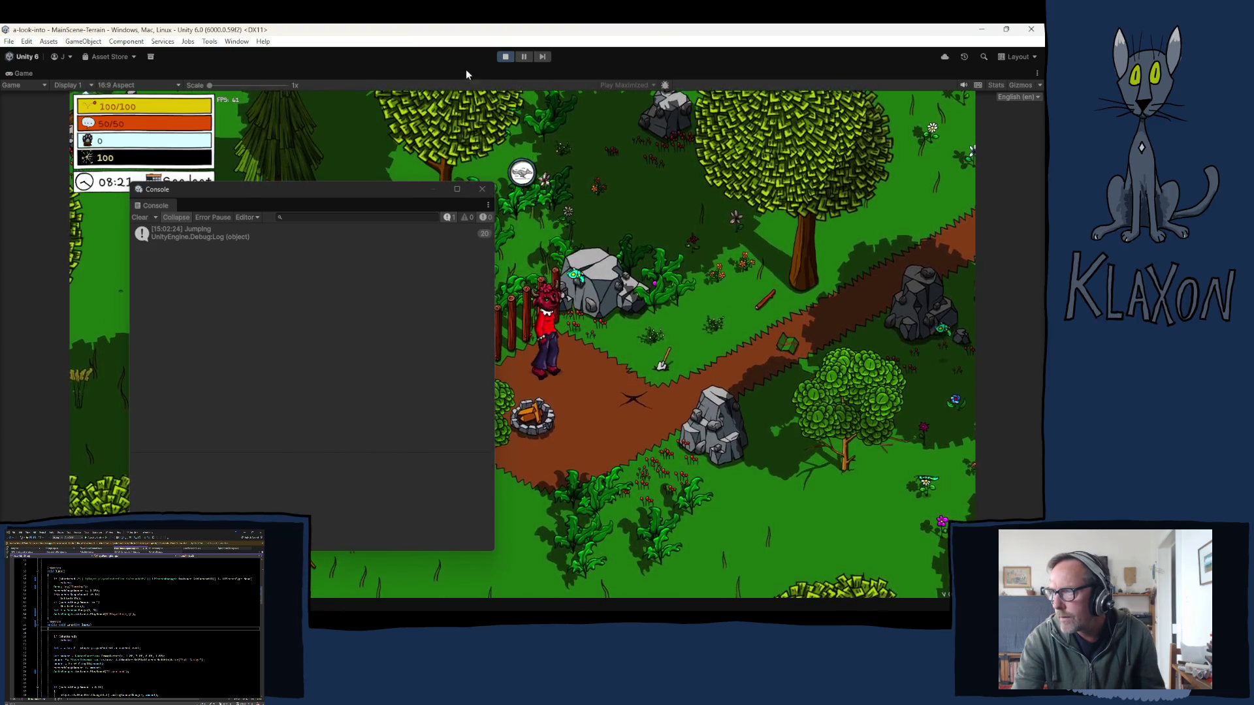
{"action": "left_click", "coordinate": [506, 57]}
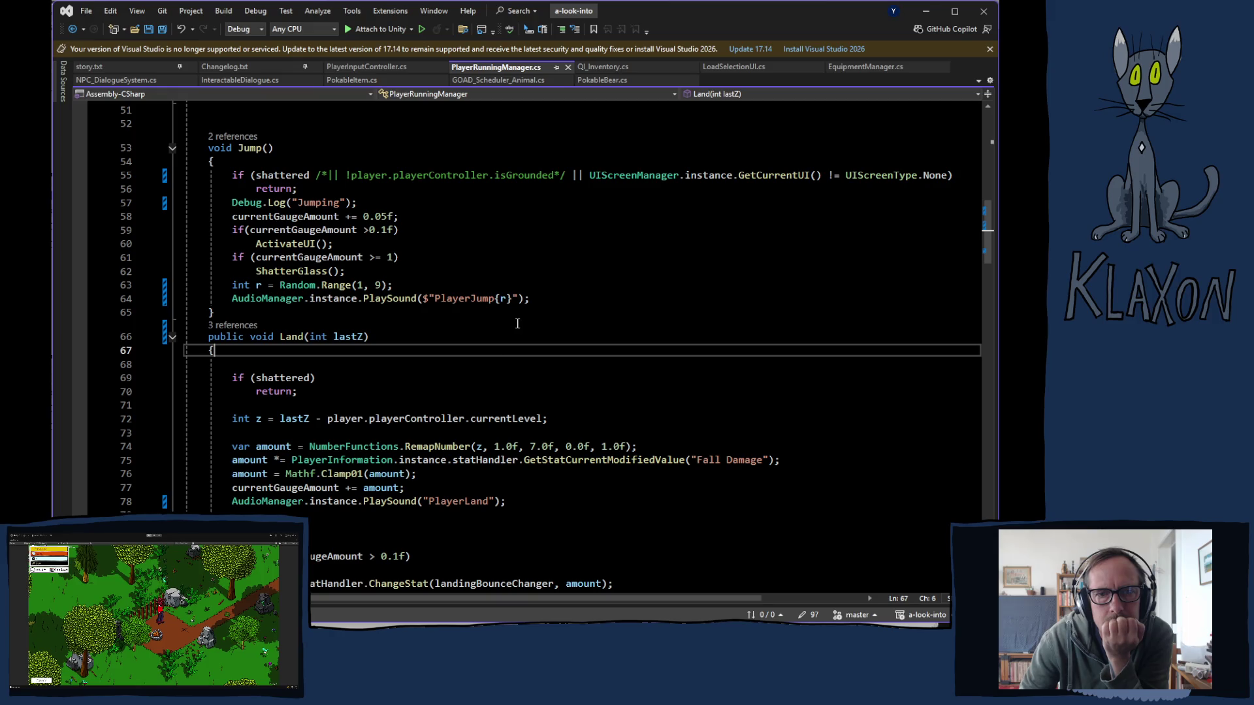
- Review Jump()'s commented-out grounded check and Jumping log, then PlayerInputController.cs
{"action": "scroll", "coordinate": [499, 346], "scroll_direction": "up", "scroll_amount": 2}
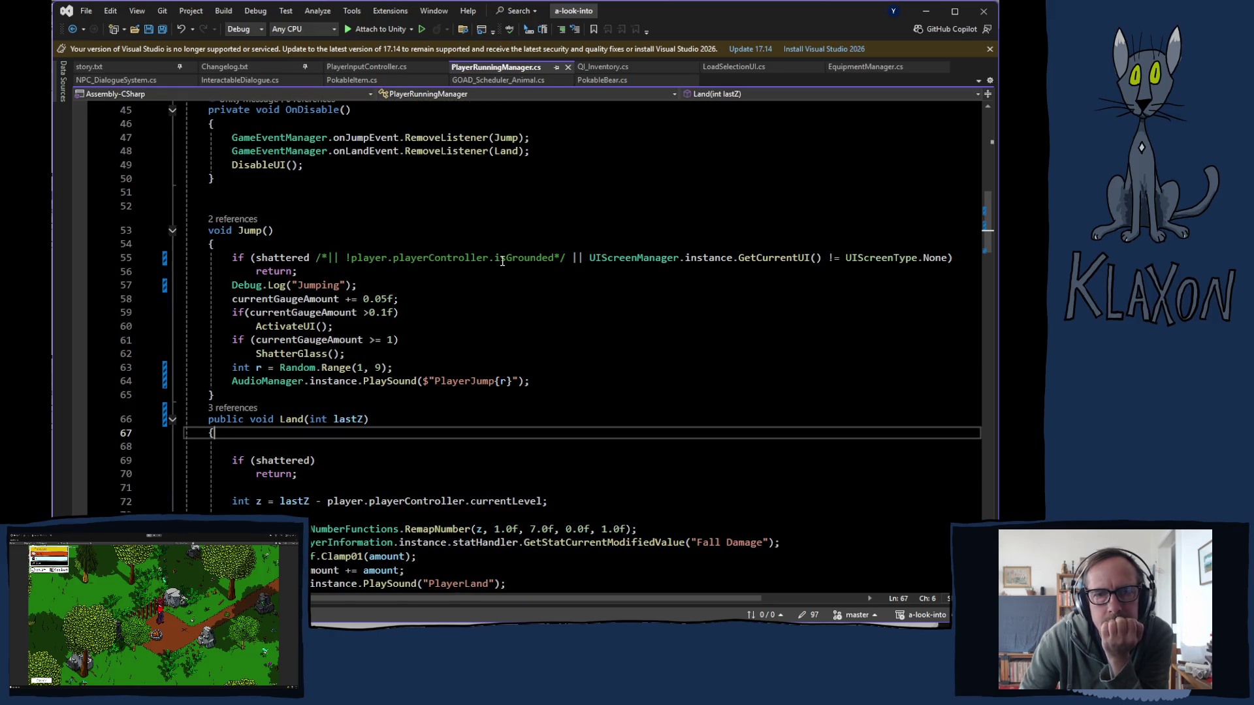
{"action": "mouse_move", "coordinate": [566, 260]}
{"action": "left_mouse_down"}
{"action": "mouse_move", "coordinate": [456, 271]}
{"action": "mouse_move", "coordinate": [318, 260]}
{"action": "left_mouse_up"}
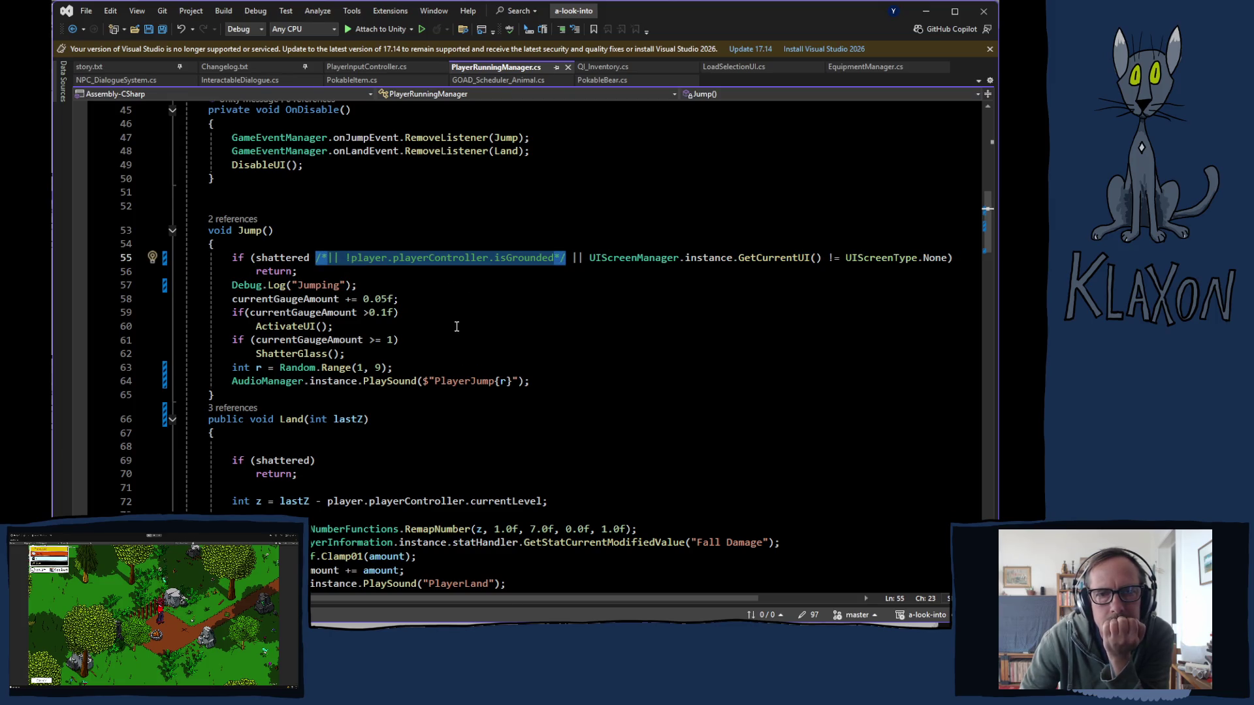
{"action": "left_click_drag", "start_coordinate": [232, 286], "coordinate": [369, 285]}
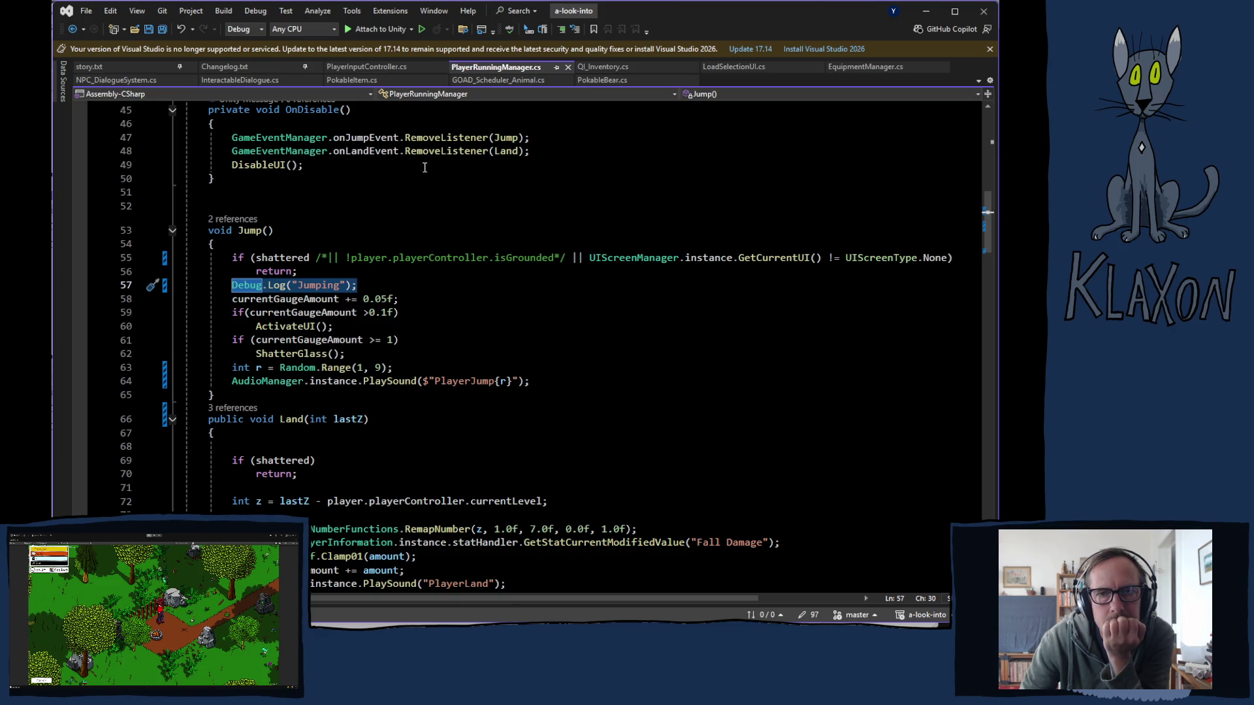
{"action": "left_click", "coordinate": [368, 66]}
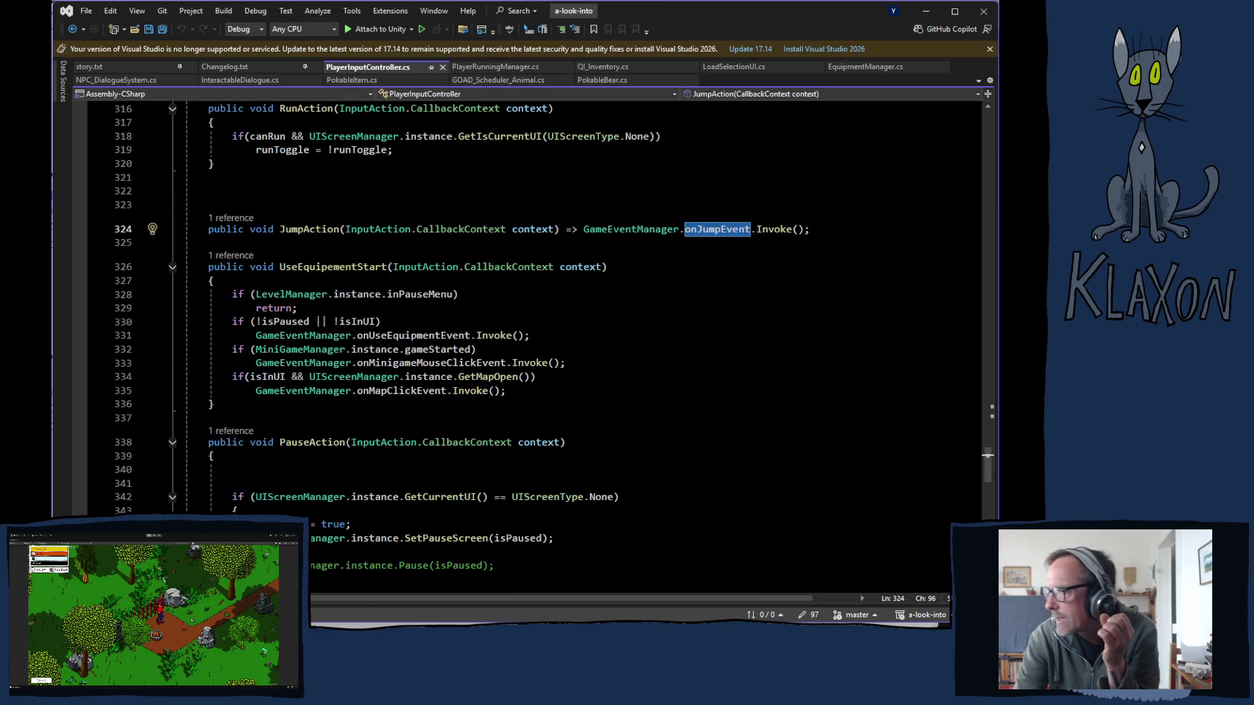
- Open GravityItemMovementControllerNew.cs from the Player's movement controller component in Unity
{"action": "key", "text": "alt+Tab"}
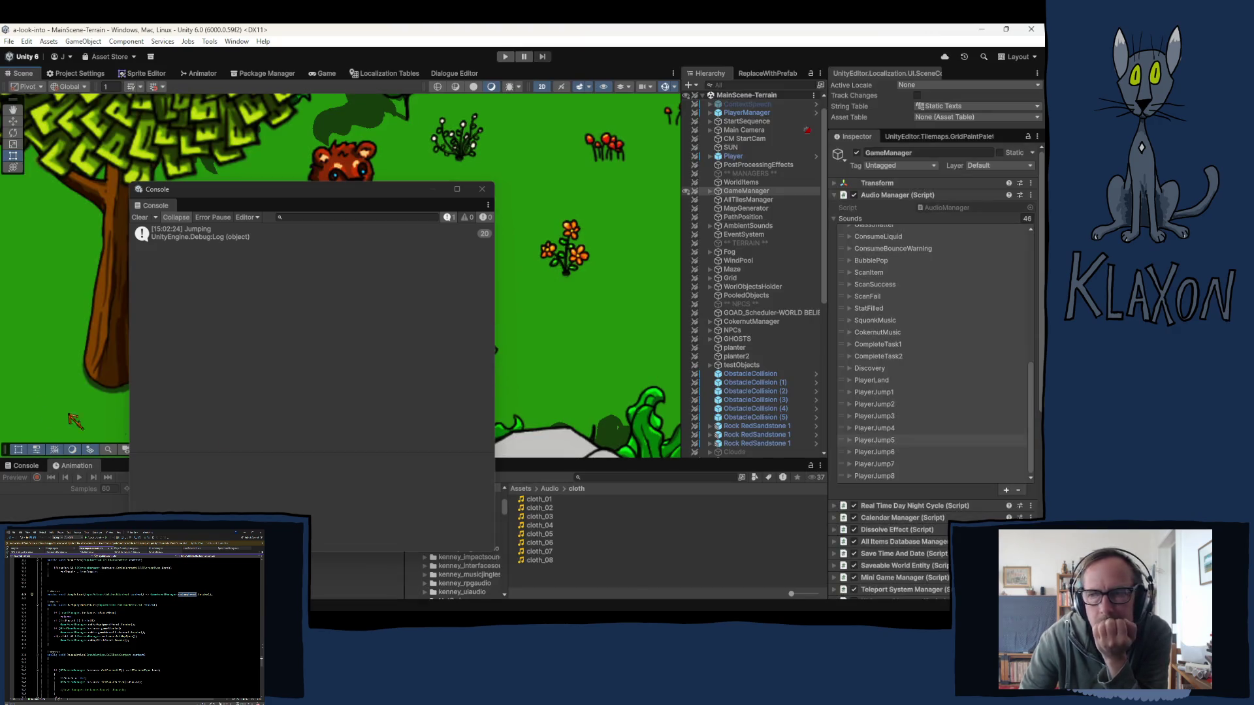
{"action": "left_click", "coordinate": [737, 157]}
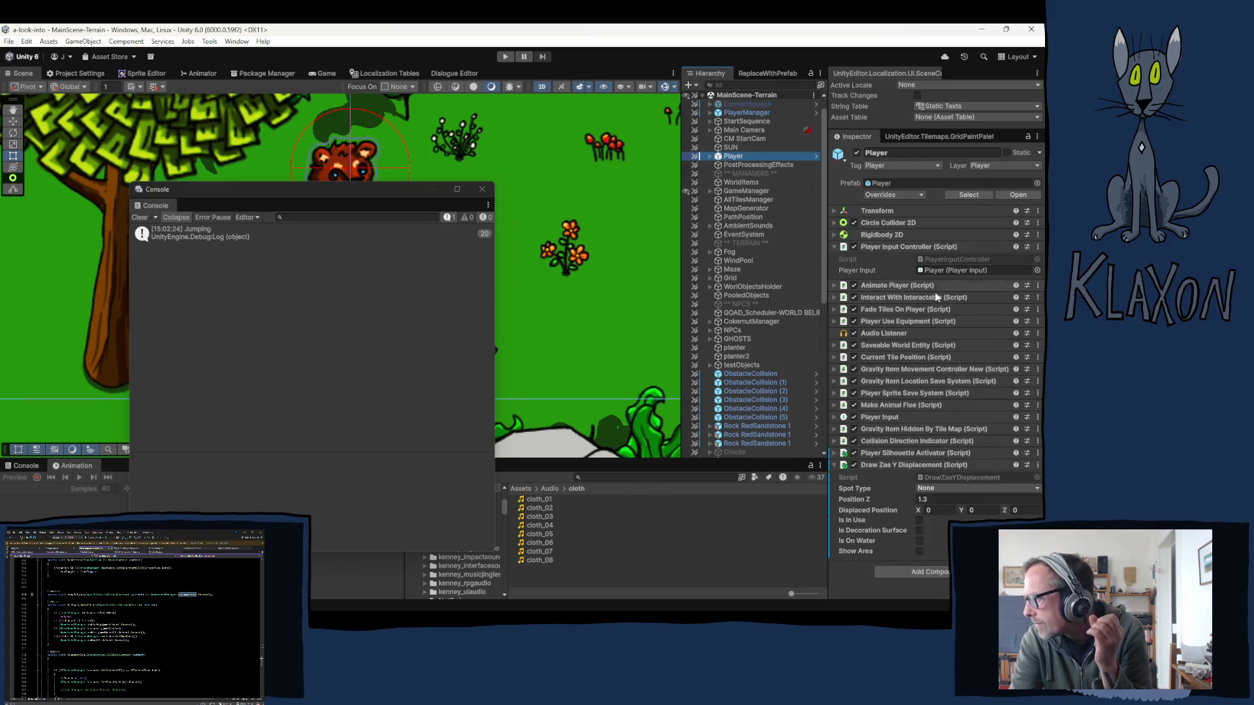
{"action": "left_click", "coordinate": [917, 369]}
{"action": "left_click", "coordinate": [934, 382]}
{"action": "double_click", "coordinate": [934, 382]}
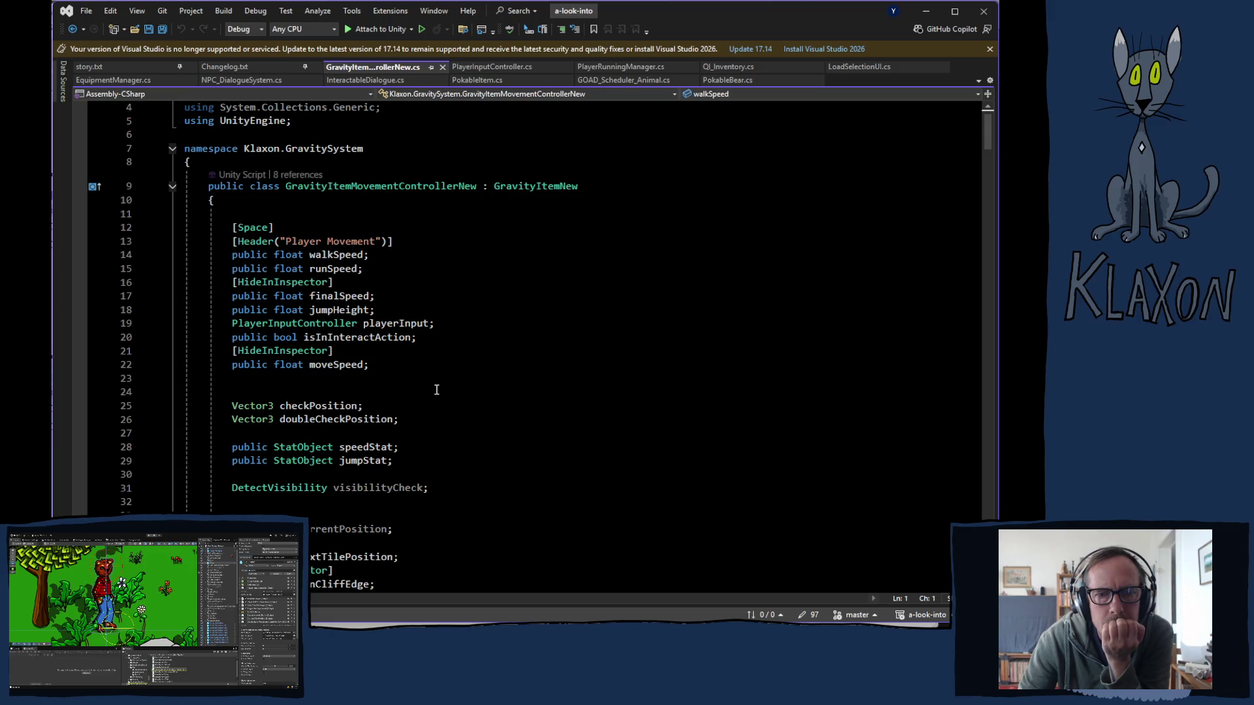
- In Jump(), open a brace block under the grounded check and paste the random PlayerJump sound lines
{"action": "left_click", "coordinate": [319, 309]}
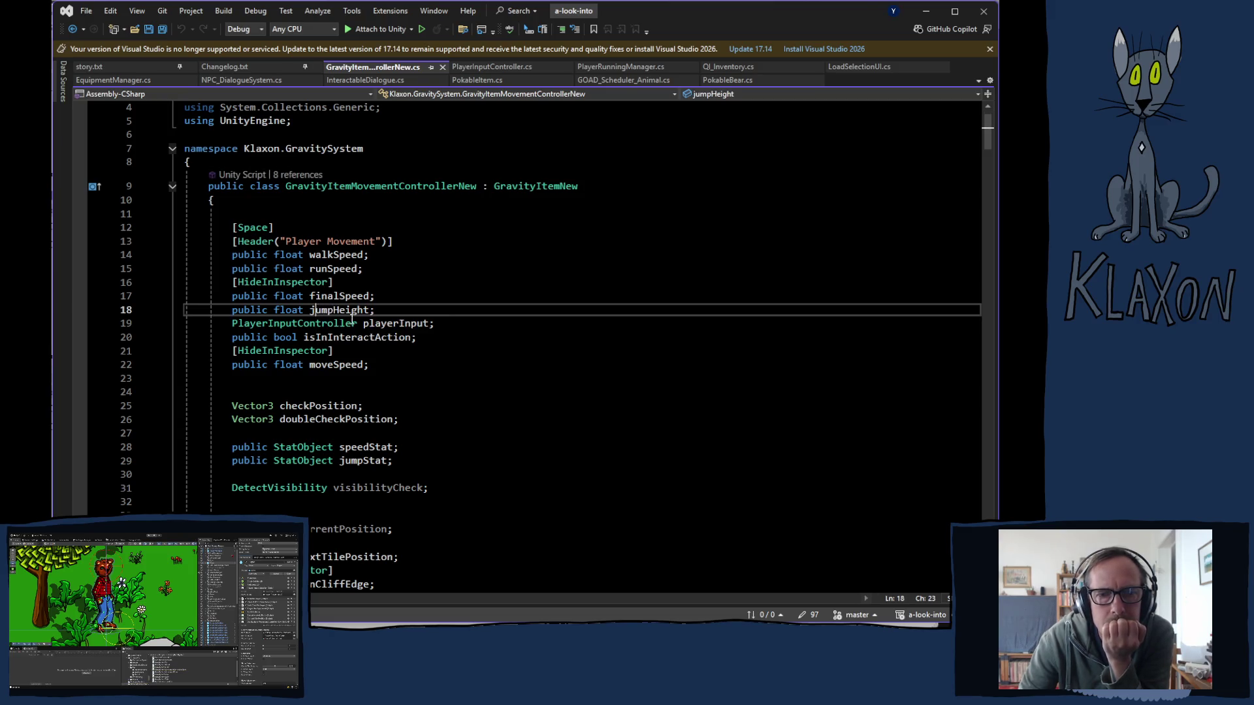
{"action": "scroll", "coordinate": [506, 378], "scroll_direction": "down", "scroll_amount": 7}
{"action": "scroll", "coordinate": [489, 379], "scroll_direction": "down", "scroll_amount": 20}
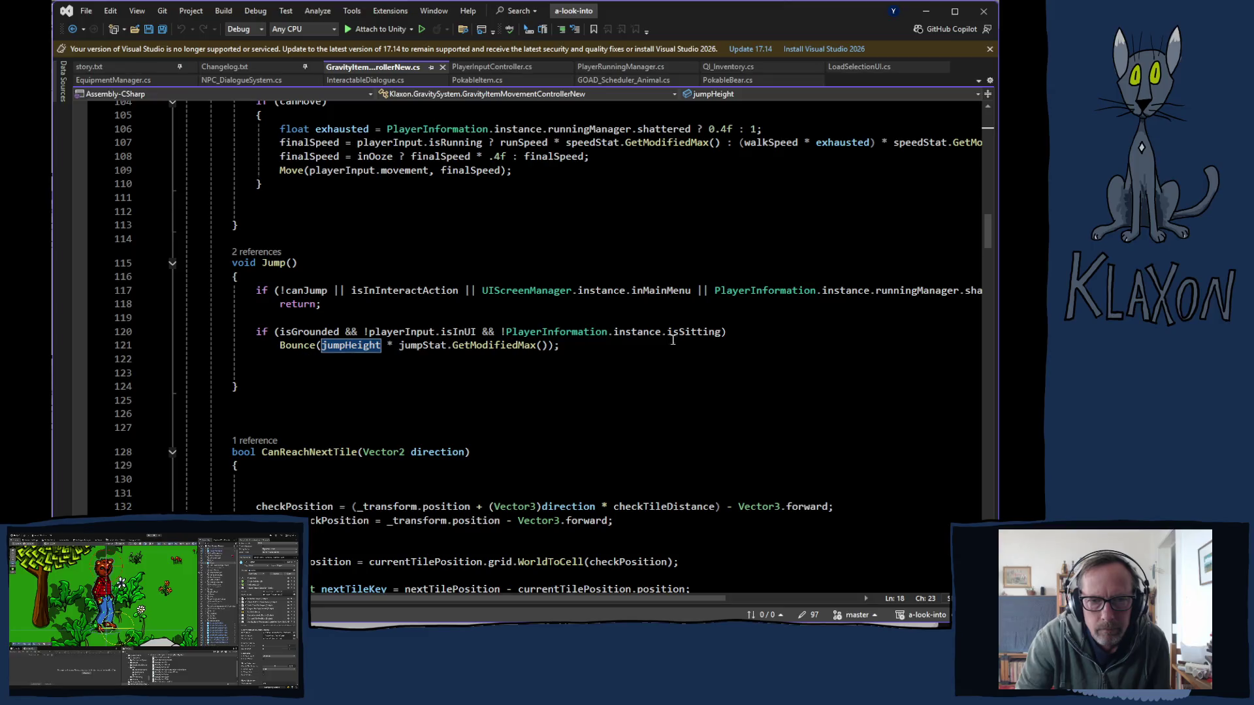
{"action": "left_click", "coordinate": [745, 331]}
{"action": "type", "text": "{"}
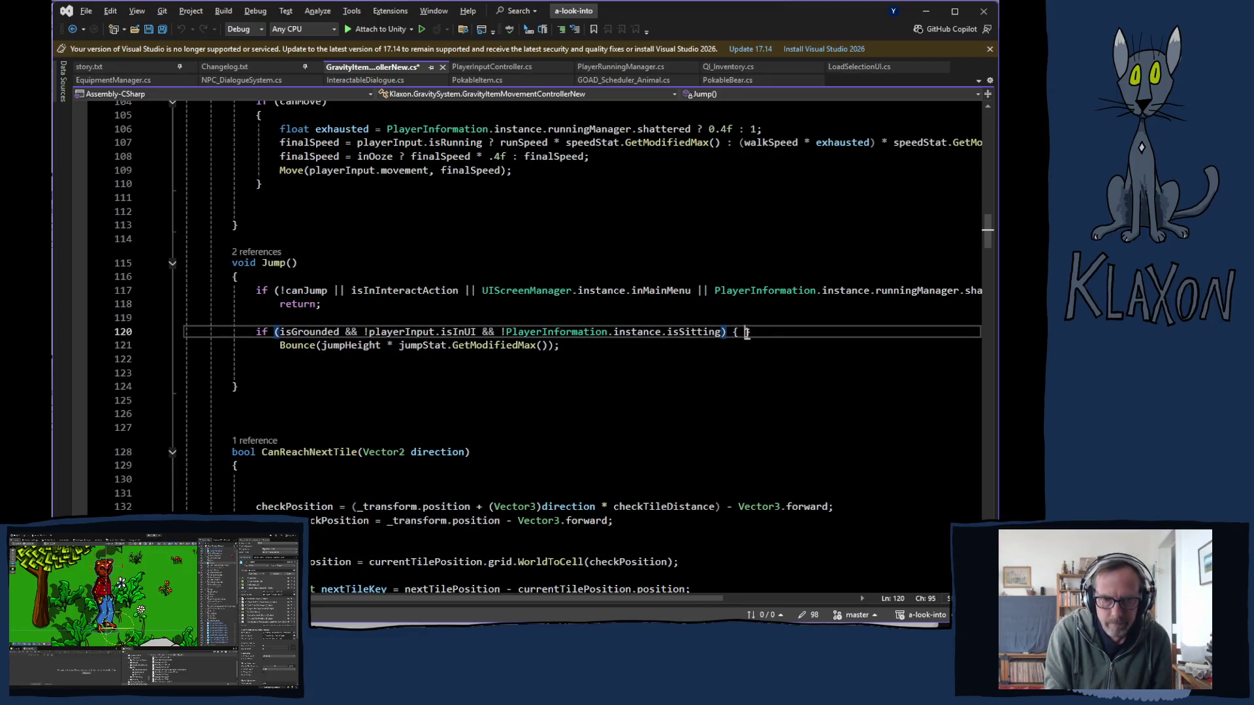
{"action": "key", "text": "Return"}
{"action": "type", "text": "int r = Random.Range(1, 9);                 AudioManager.instance.PlaySound($\"PlayerJump{r}\");"}
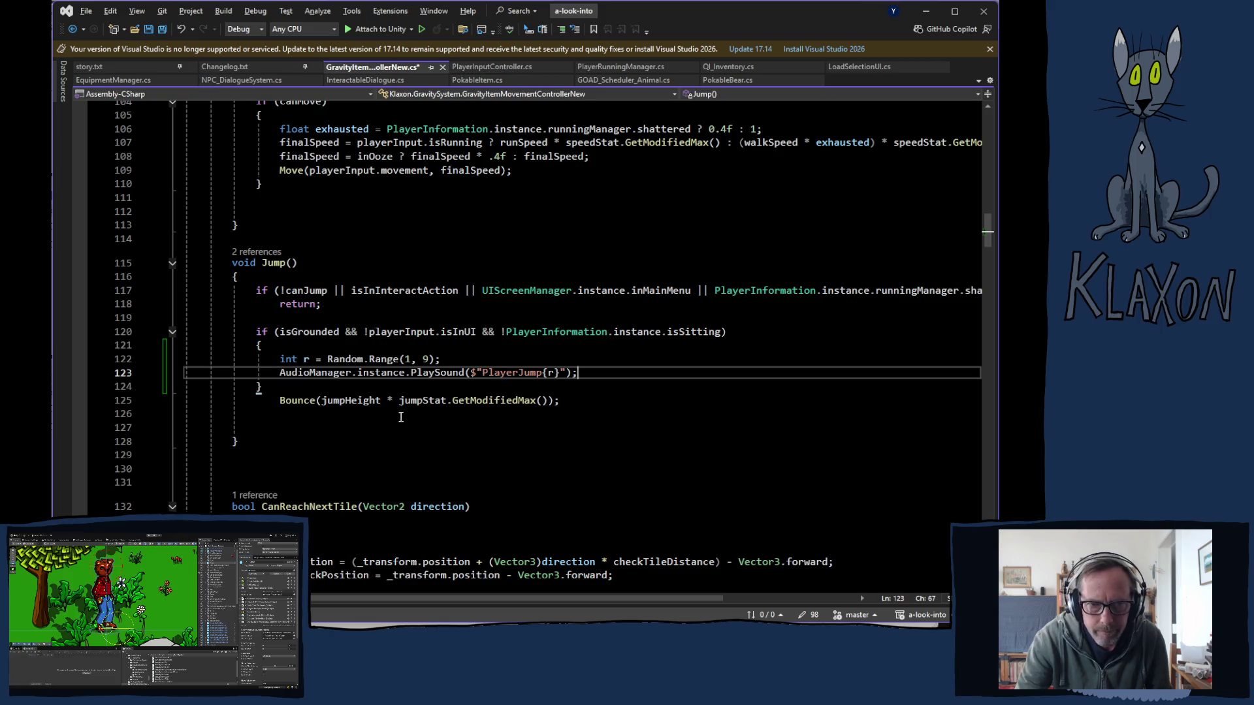
- Move the Bounce call to the top of the grounded block
{"action": "left_click_drag", "start_coordinate": [277, 400], "coordinate": [566, 404]}
{"action": "key", "text": "ctrl+x"}
{"action": "left_click", "coordinate": [365, 348]}
{"action": "key", "text": "Return"}
{"action": "key", "text": "ctrl+v"}
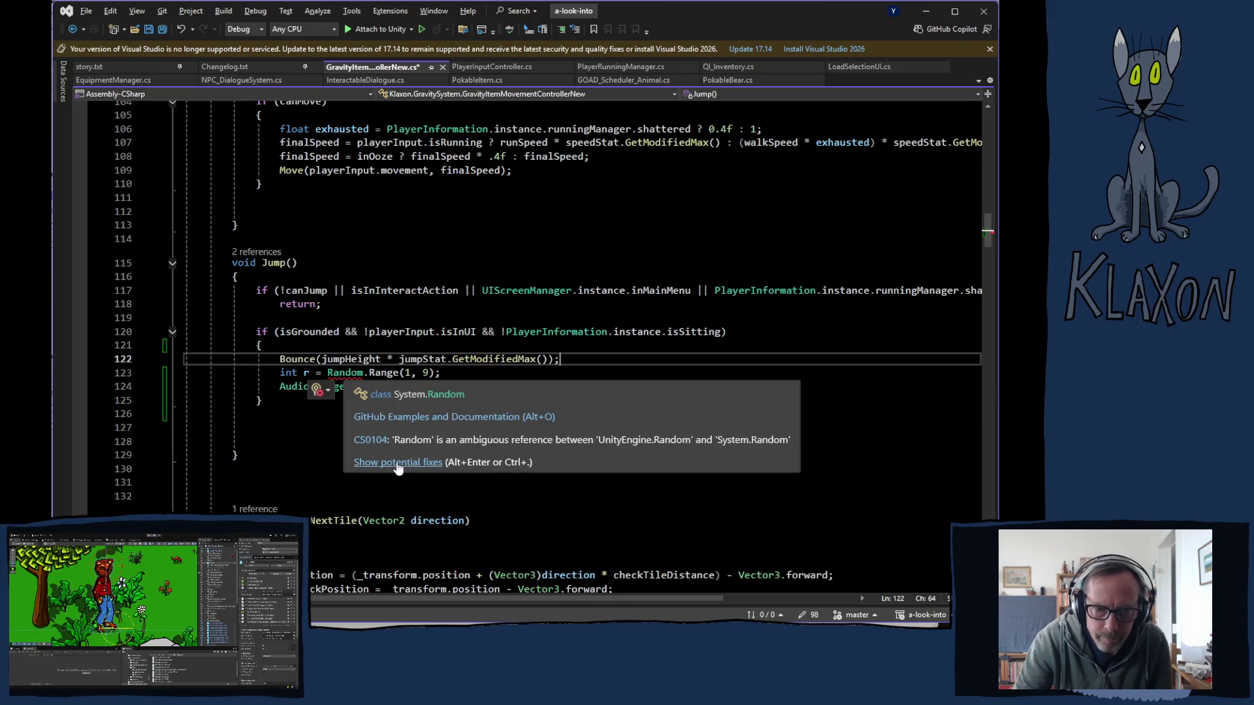
- Resolve the ambiguous Random reference as UnityEngine.Random
{"action": "left_click", "coordinate": [395, 463]}
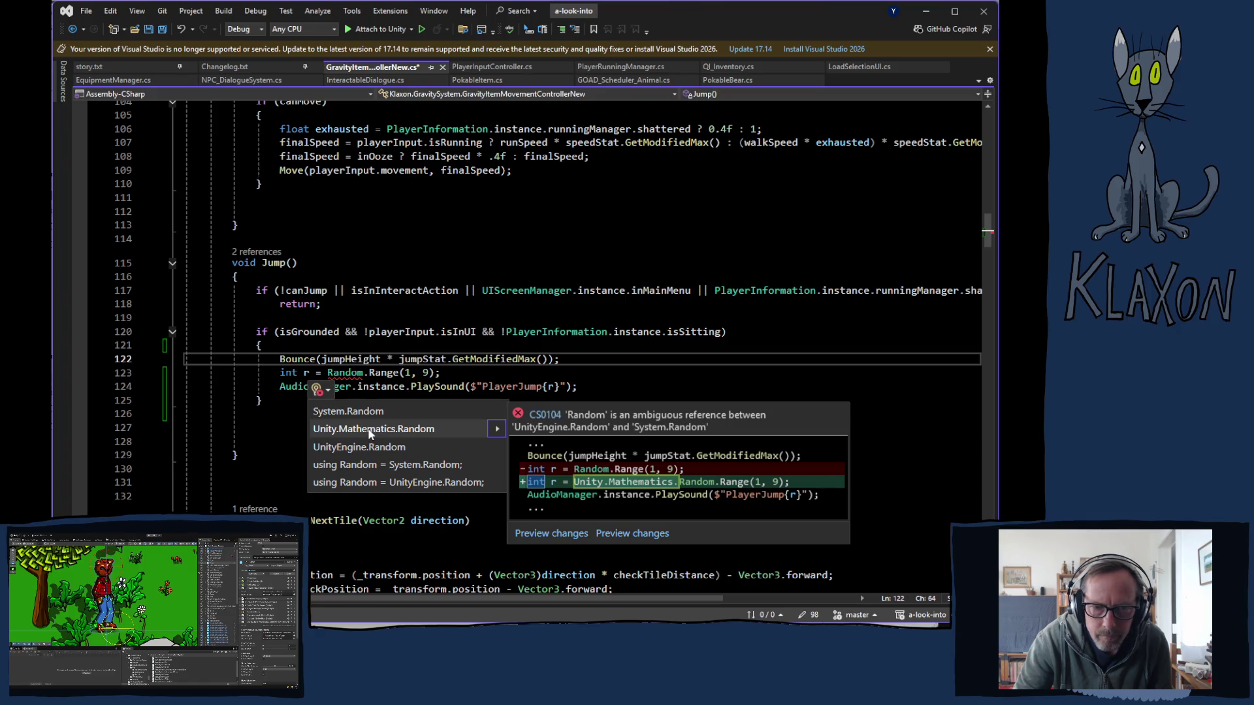
{"action": "left_click", "coordinate": [370, 447]}
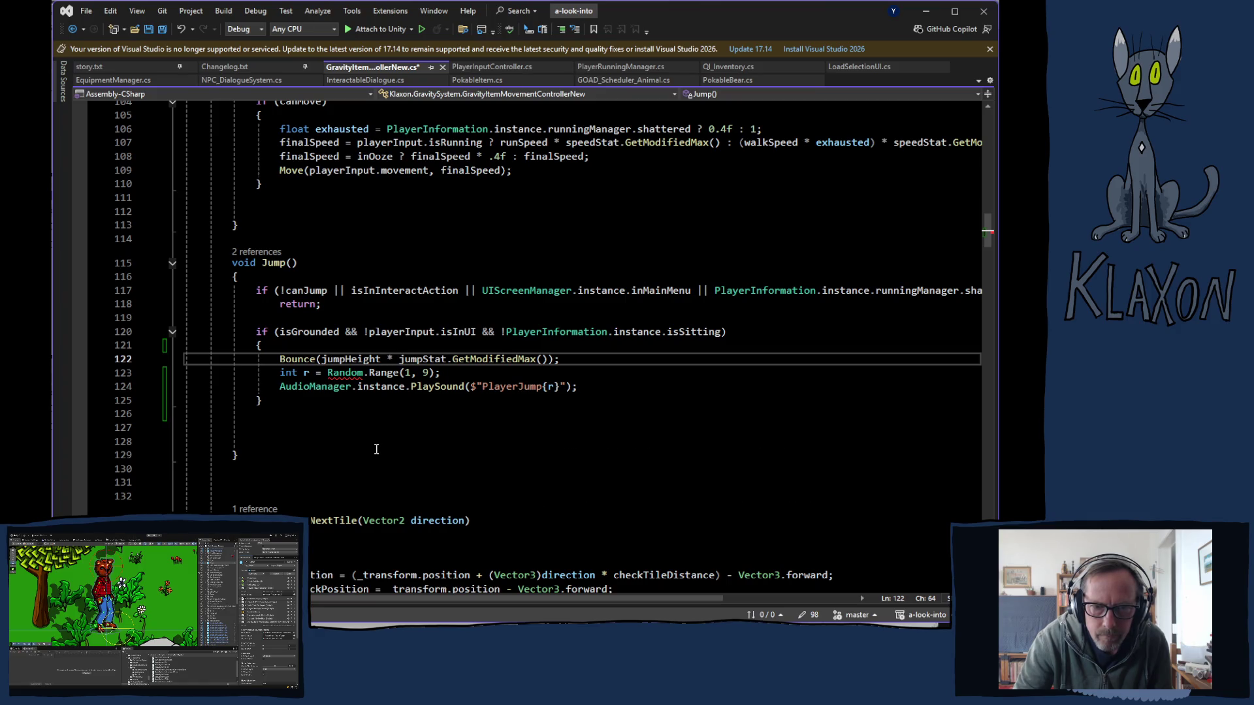
{"action": "left_click", "coordinate": [408, 428]}
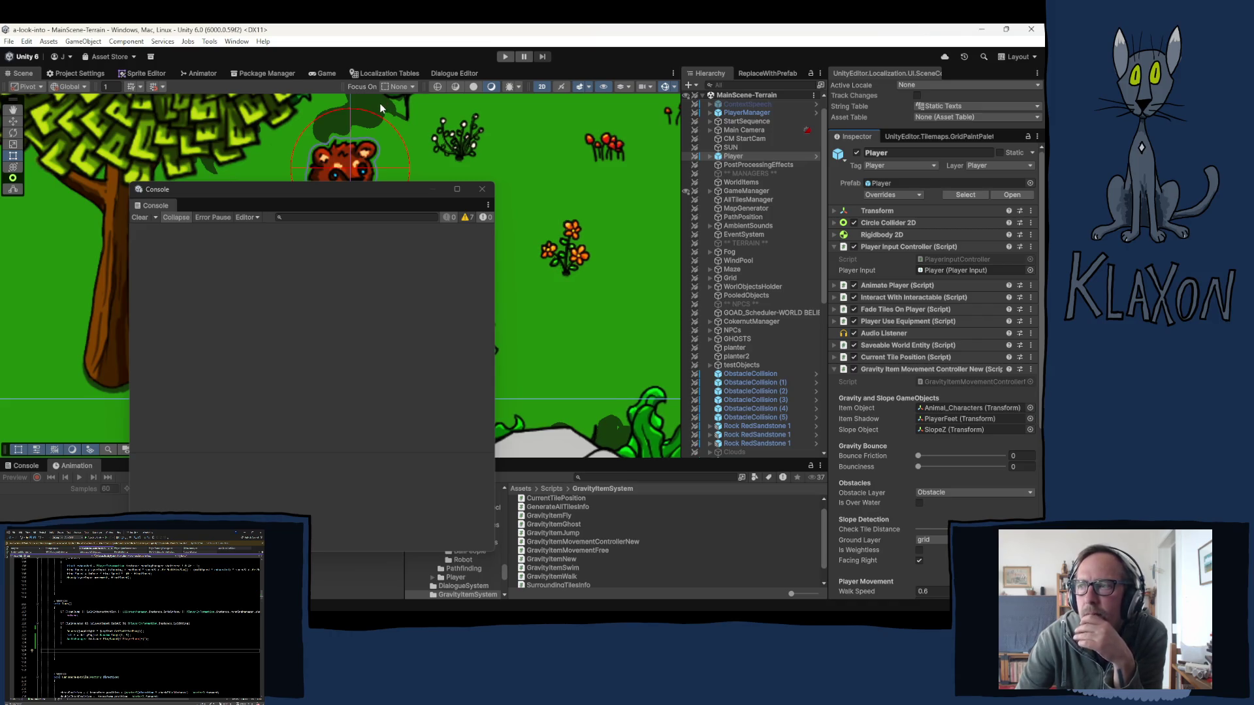
- Close the floating Console window and enter Play mode
{"action": "left_click", "coordinate": [483, 189]}
{"action": "left_click", "coordinate": [504, 56]}
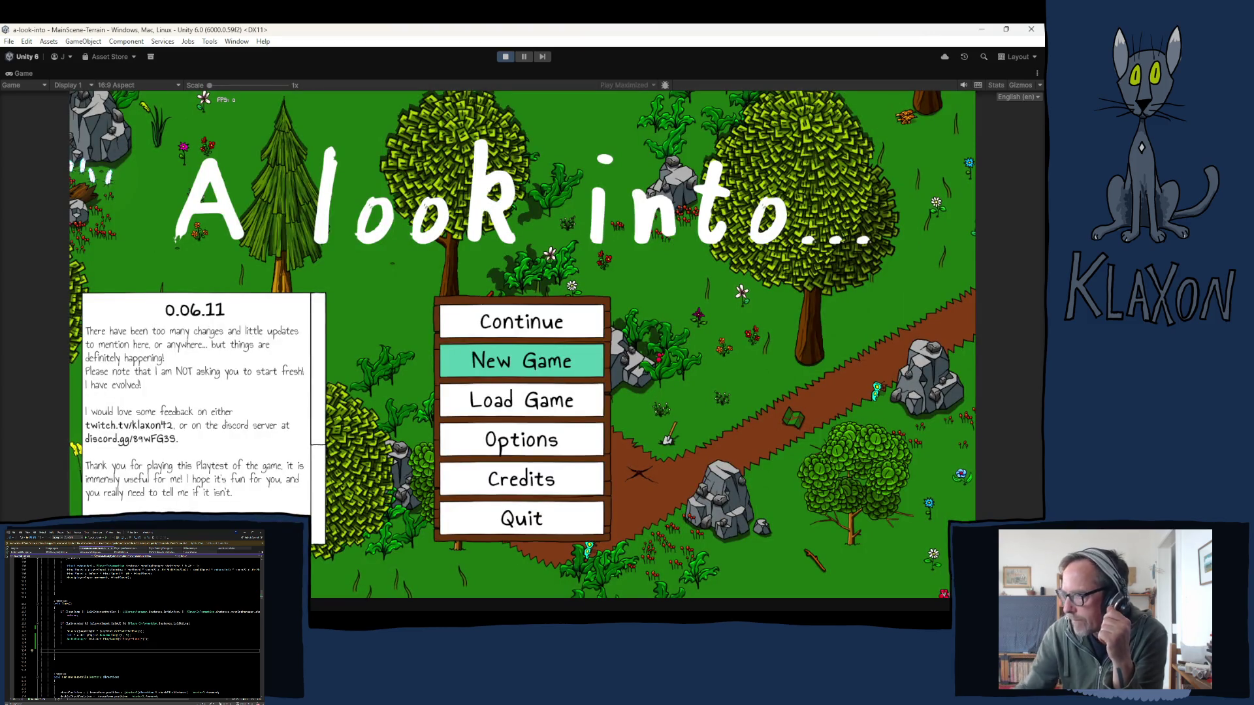
- Start a New Game, confirm the new save and accept the character appearance
{"action": "left_click", "coordinate": [503, 369]}
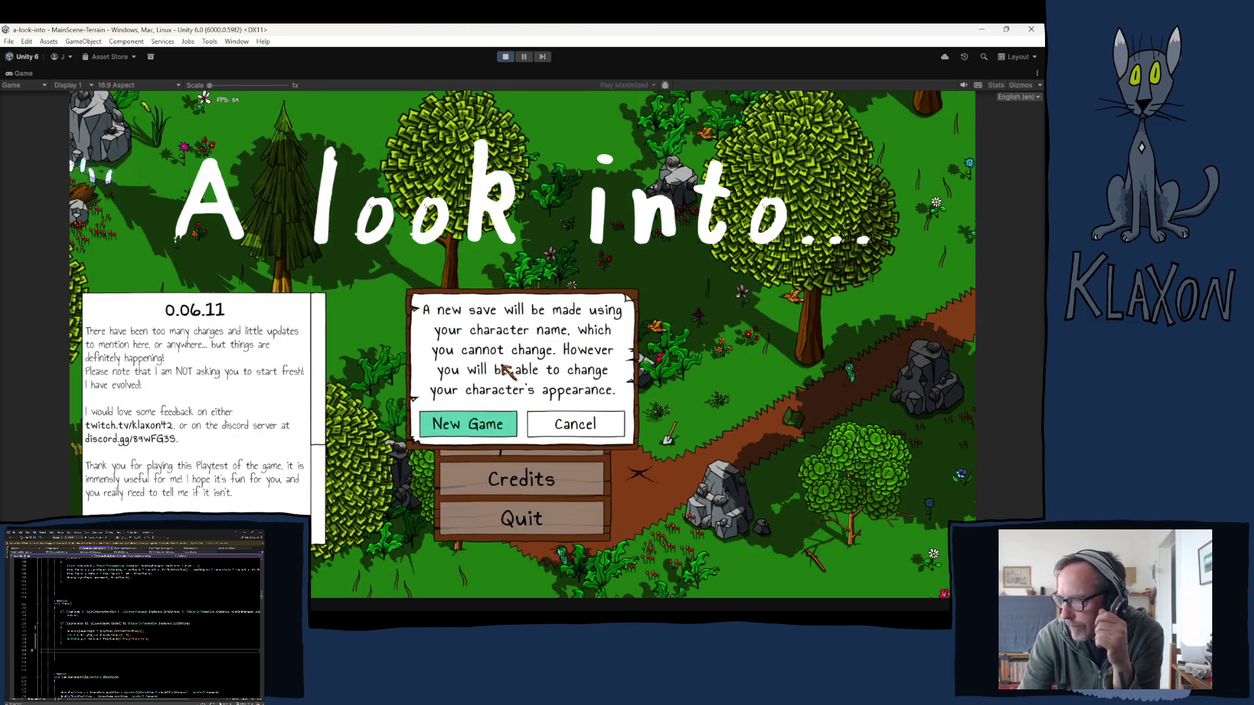
{"action": "left_click", "coordinate": [467, 425]}
{"action": "left_click", "coordinate": [540, 443]}
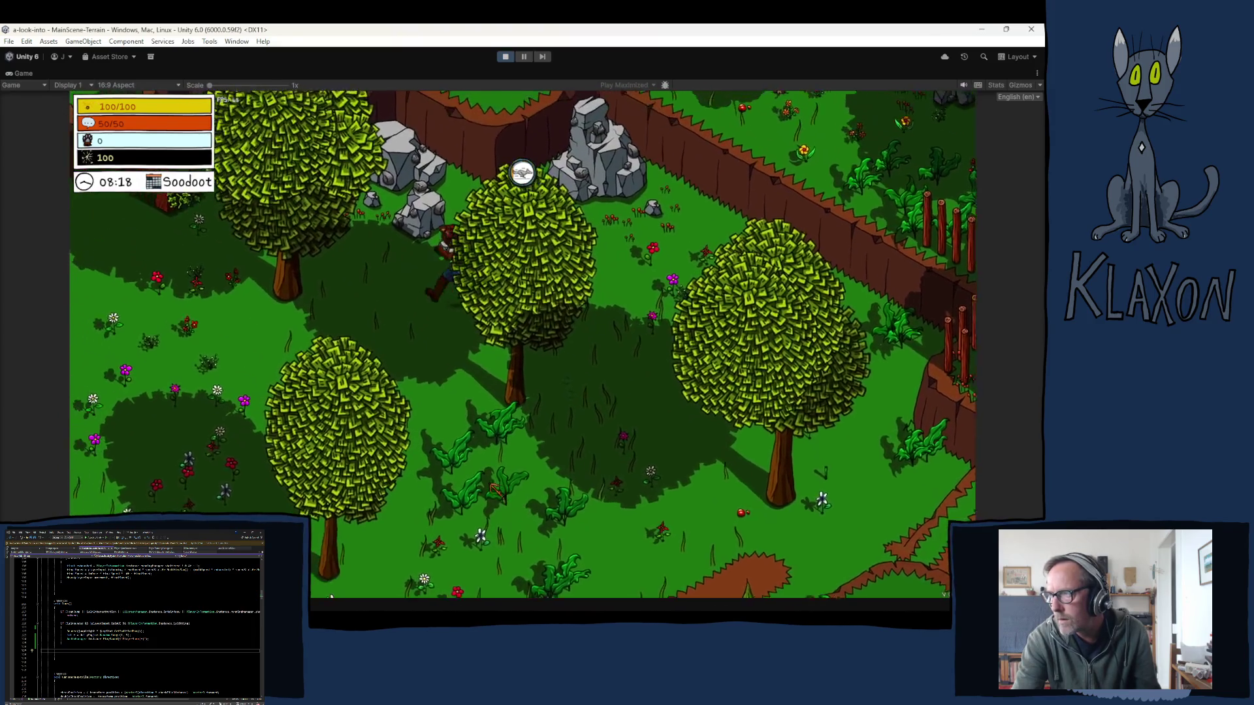
- Walk the character down the cliff, then leave Play mode with Ctrl+P
{"action": "key", "text": "s"}
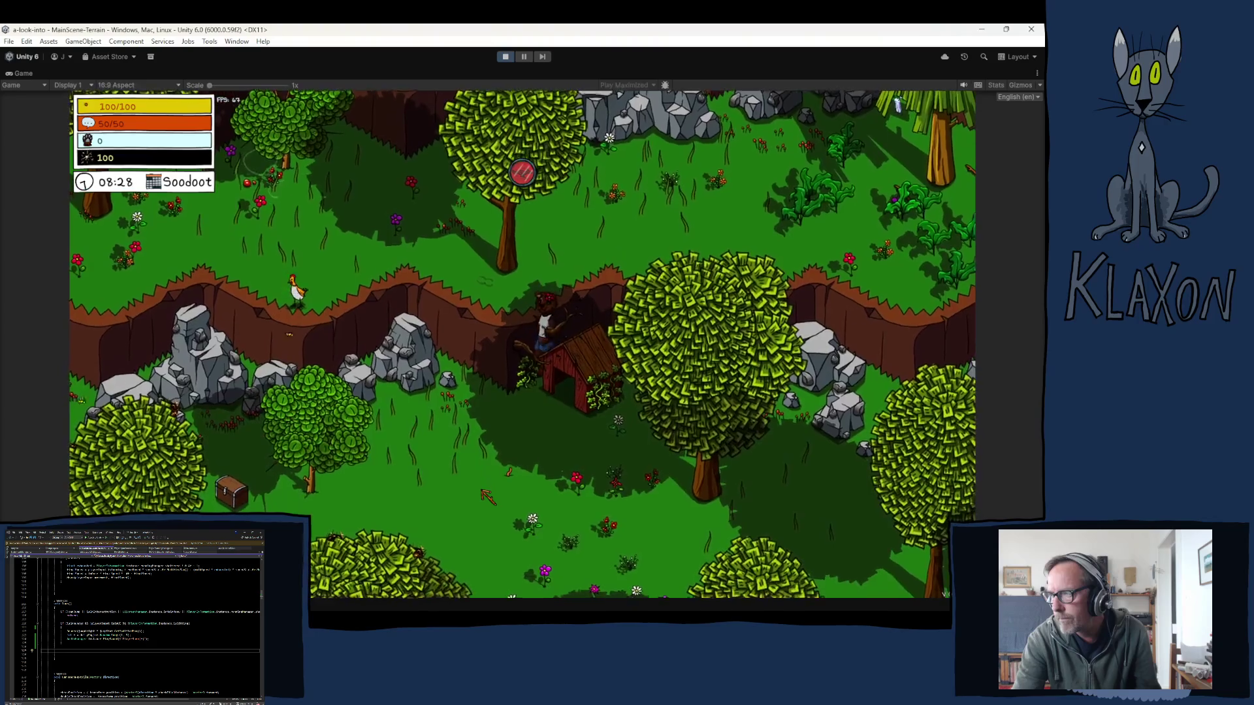
{"action": "key", "text": "s"}
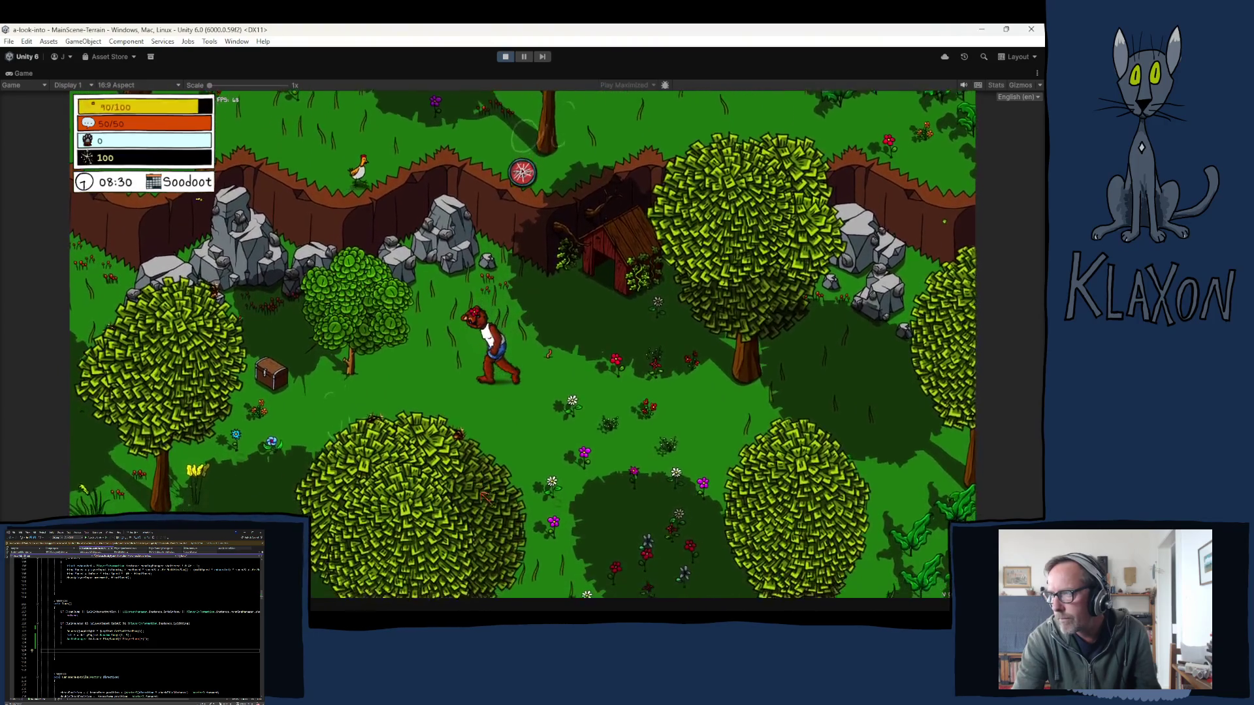
{"action": "key", "text": "ctrl+p"}
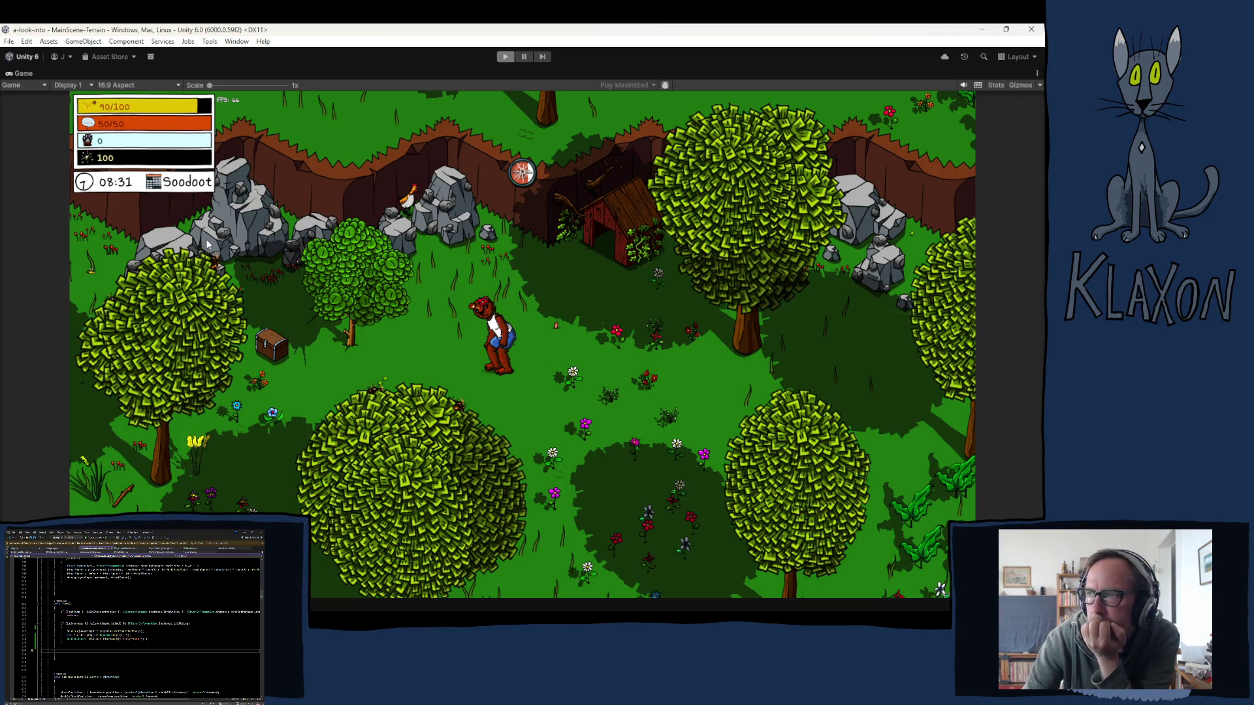
{"action": "key", "text": "ctrl+p"}
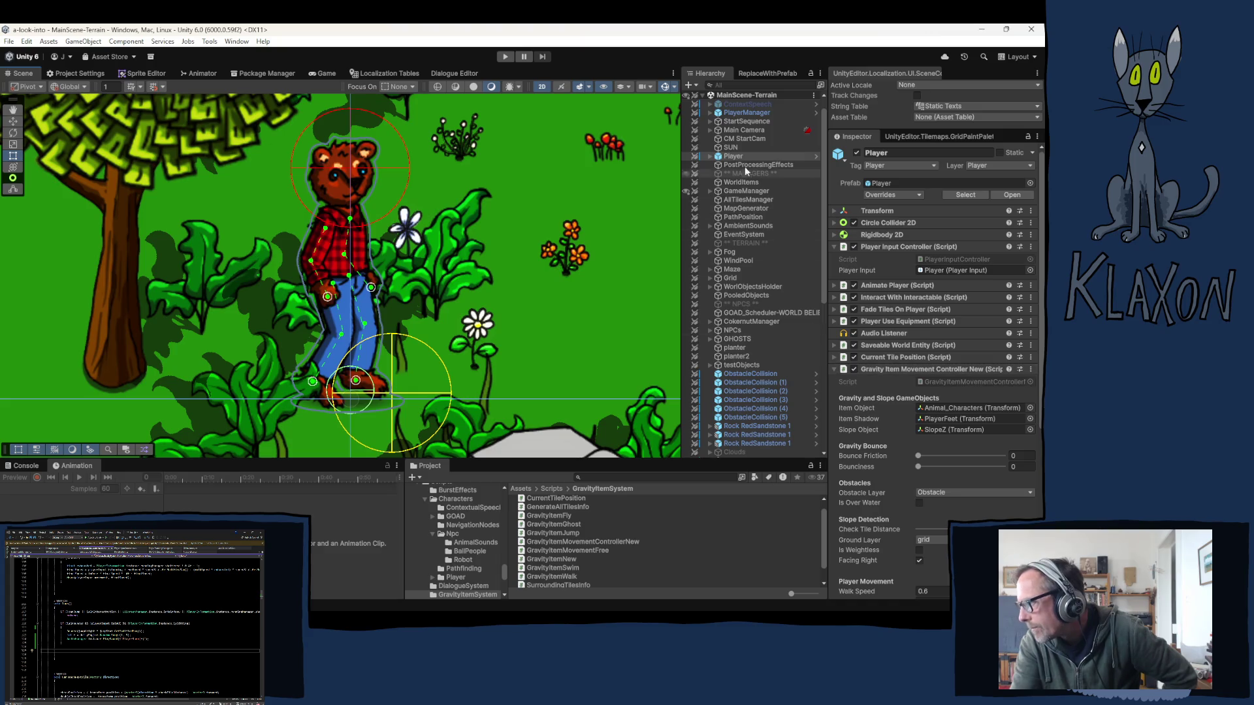
- In GameManager's Audio Manager, set PlayerJump1's volume to 0.12
{"action": "left_click", "coordinate": [751, 191]}
{"action": "left_click", "coordinate": [924, 441]}
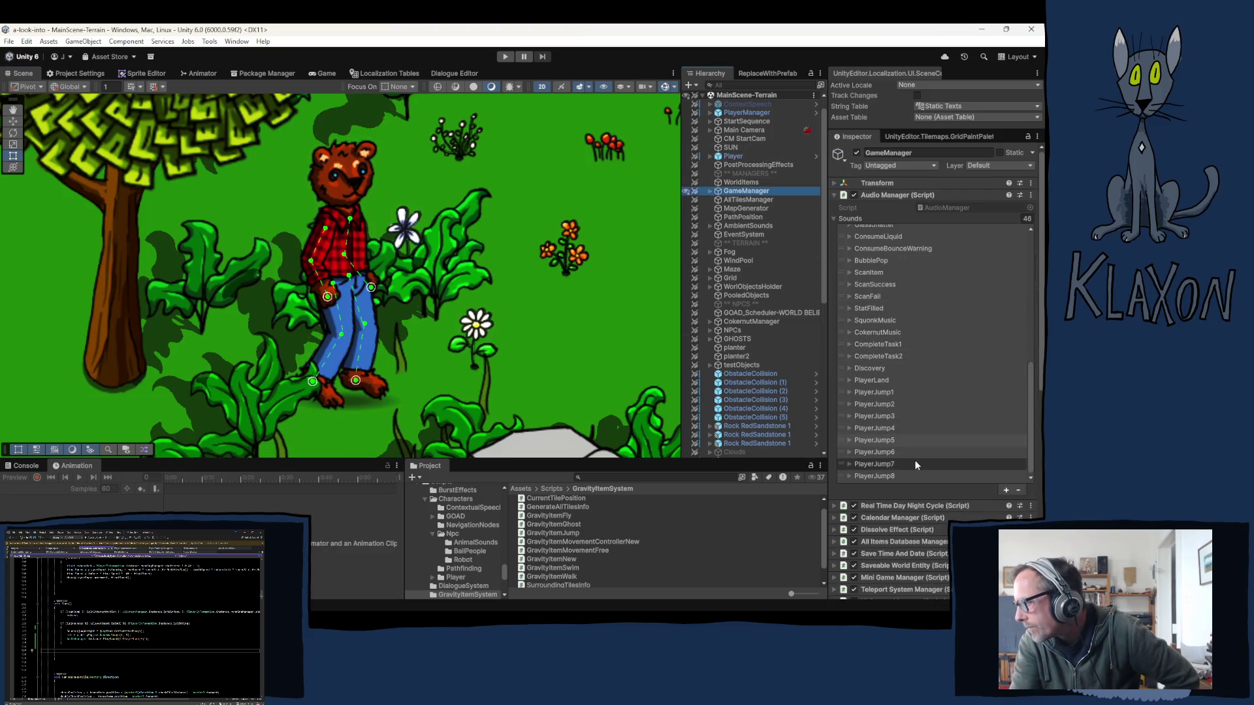
{"action": "left_click", "coordinate": [849, 452]}
{"action": "left_click", "coordinate": [848, 437]}
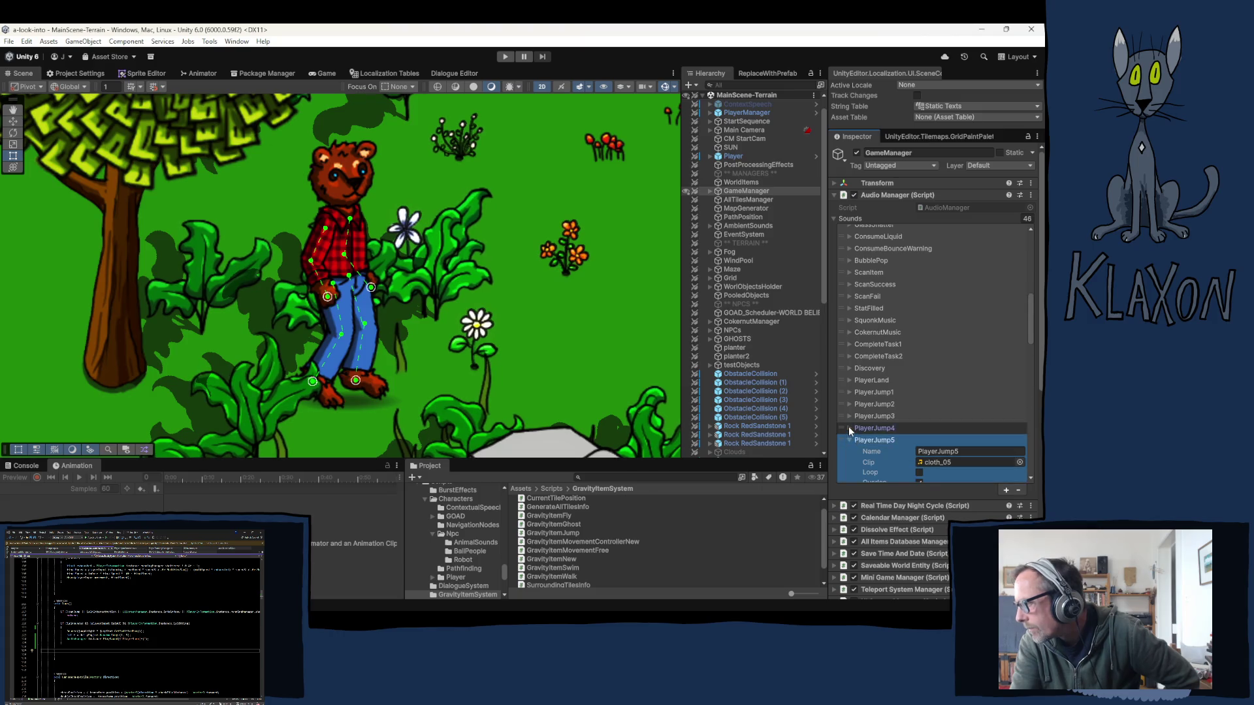
{"action": "left_click", "coordinate": [848, 426]}
{"action": "left_click", "coordinate": [848, 415]}
{"action": "left_click", "coordinate": [848, 400]}
{"action": "left_click", "coordinate": [848, 392]}
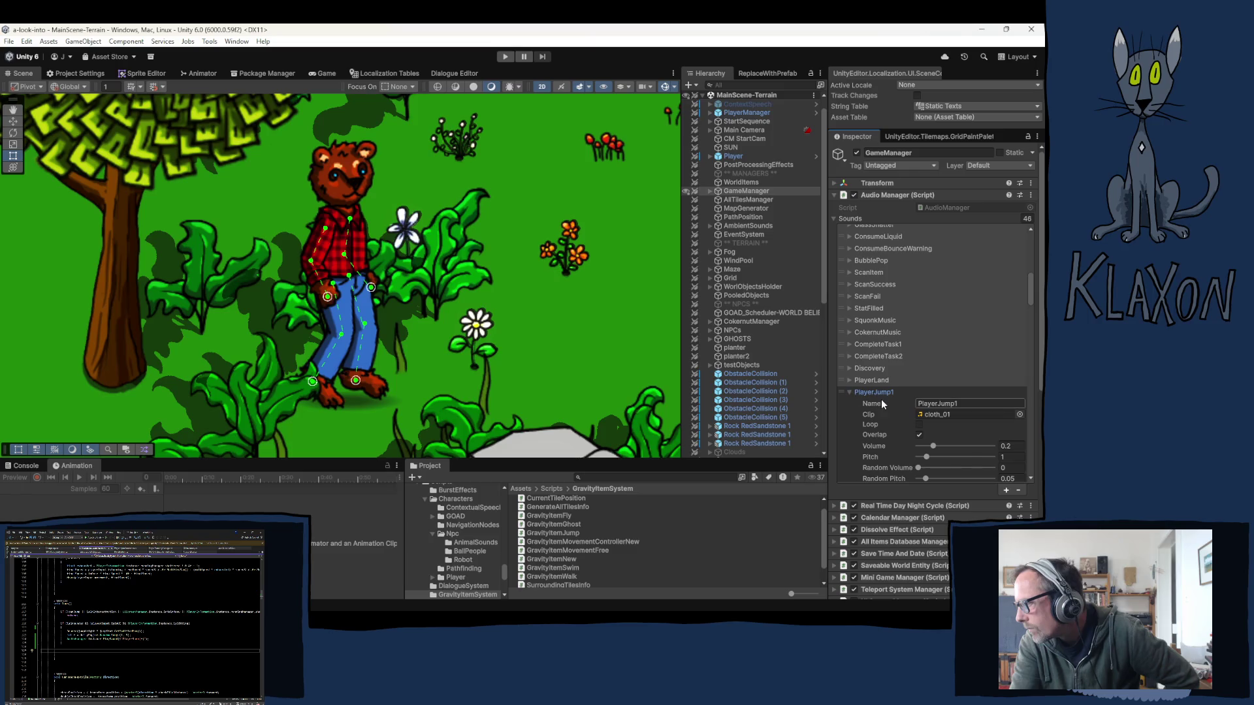
{"action": "scroll", "coordinate": [881, 401], "scroll_direction": "down", "scroll_amount": 1}
{"action": "left_click", "coordinate": [1016, 387]}
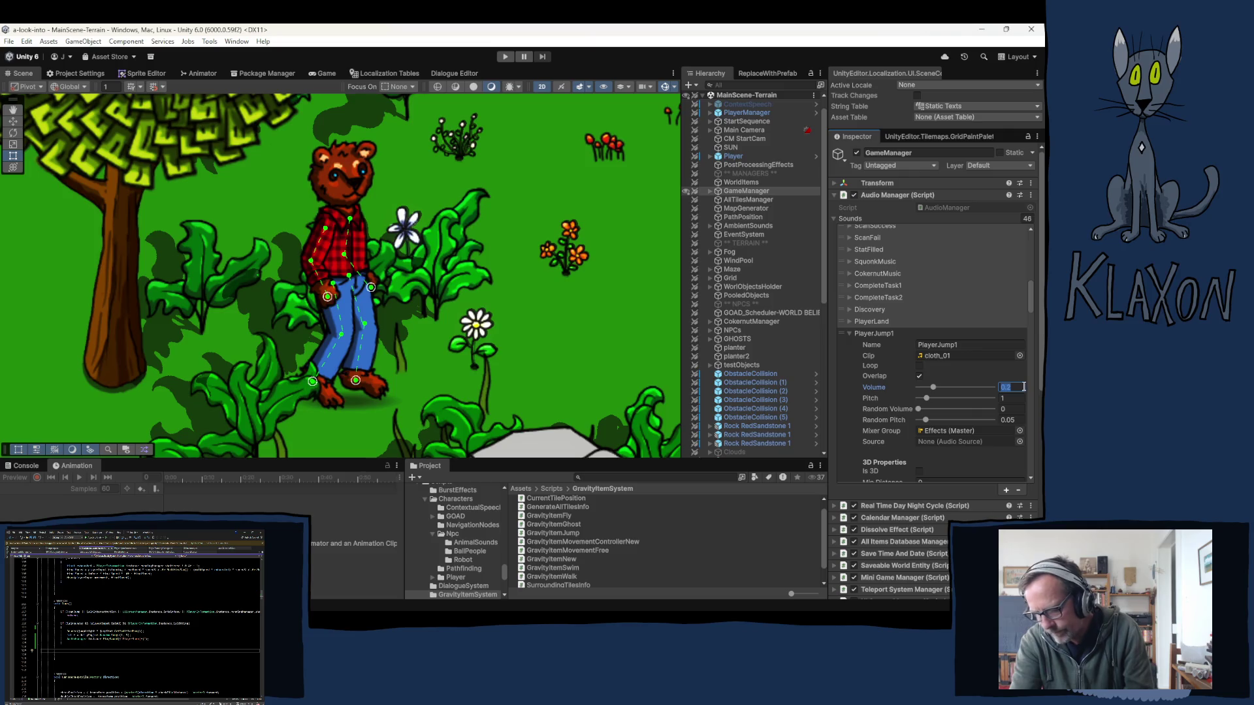
{"action": "type", "text": ".1"}
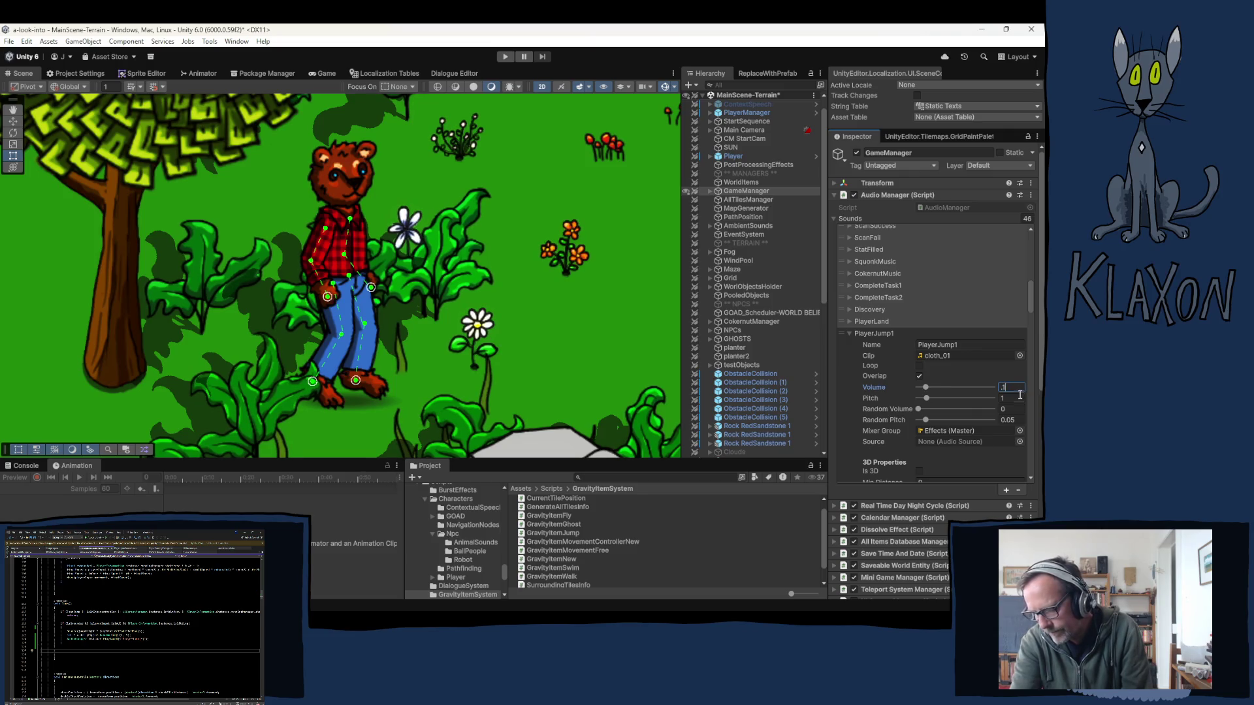
{"action": "type", "text": "2"}
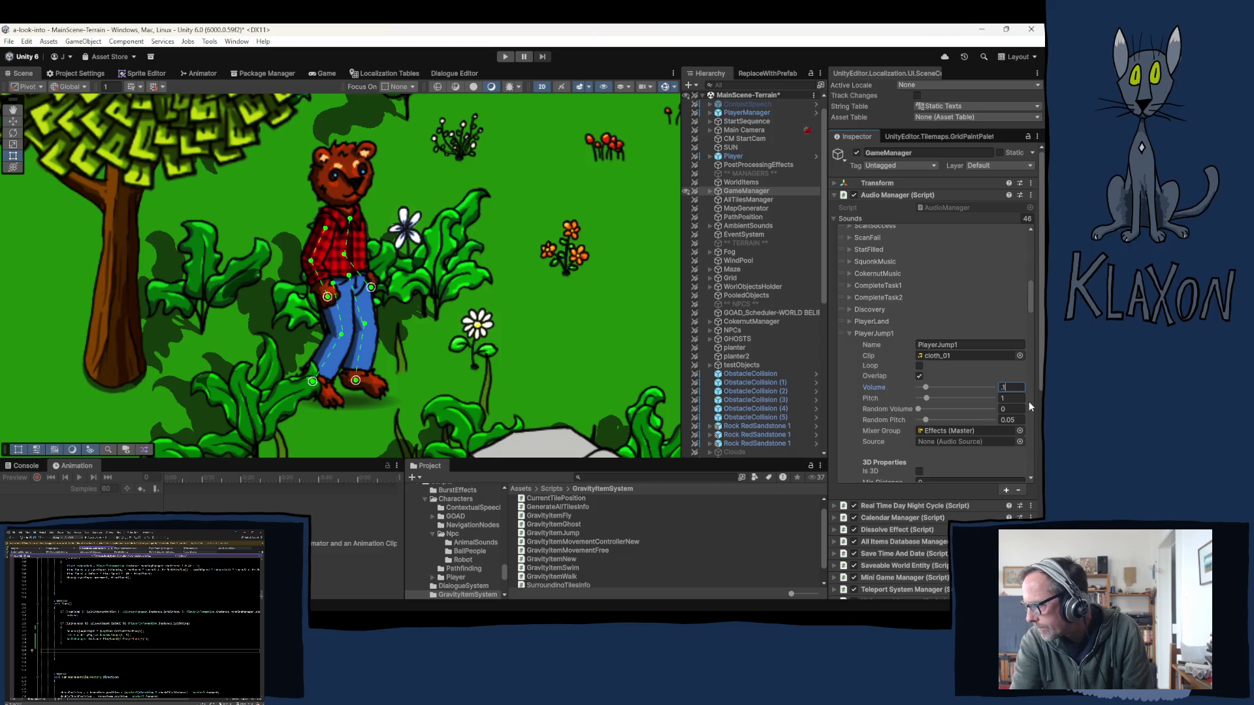
{"action": "key", "text": "Return"}
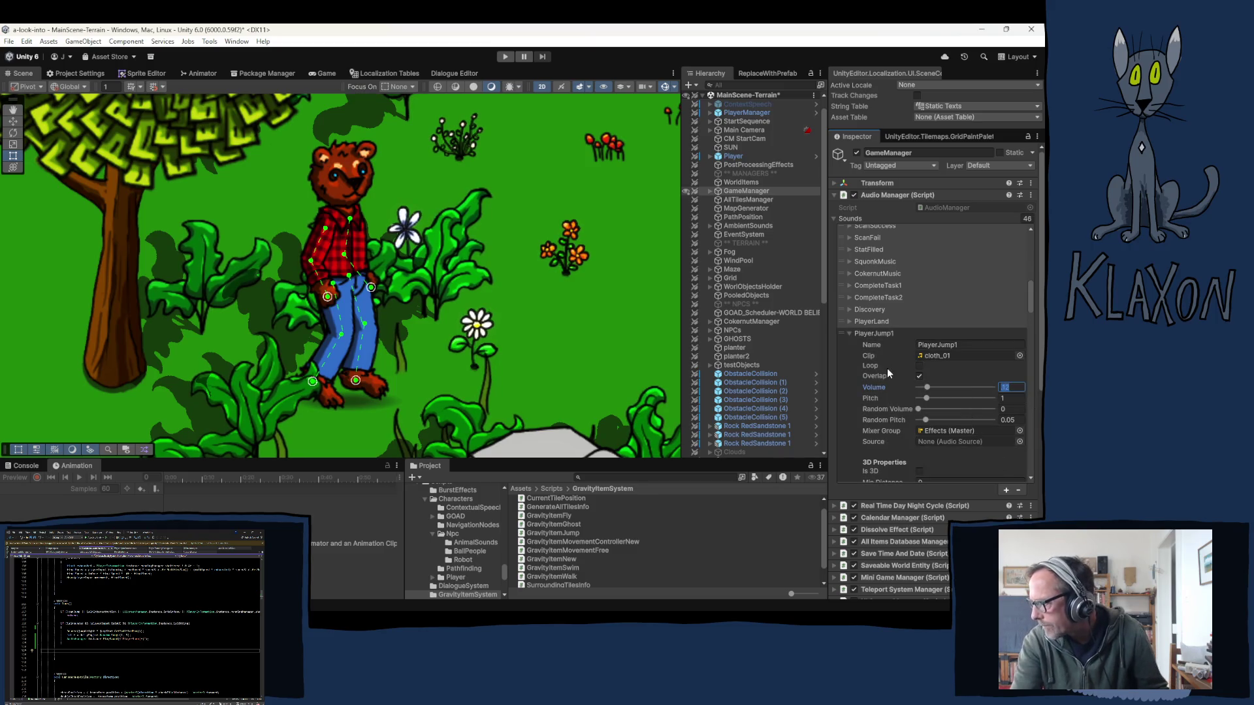
- Set the PlayerJump2, PlayerJump3 and PlayerJump4 volumes to 0.12
{"action": "left_click", "coordinate": [850, 333]}
{"action": "left_click", "coordinate": [863, 345]}
{"action": "left_click", "coordinate": [1016, 399]}
{"action": "type", "text": ".12"}
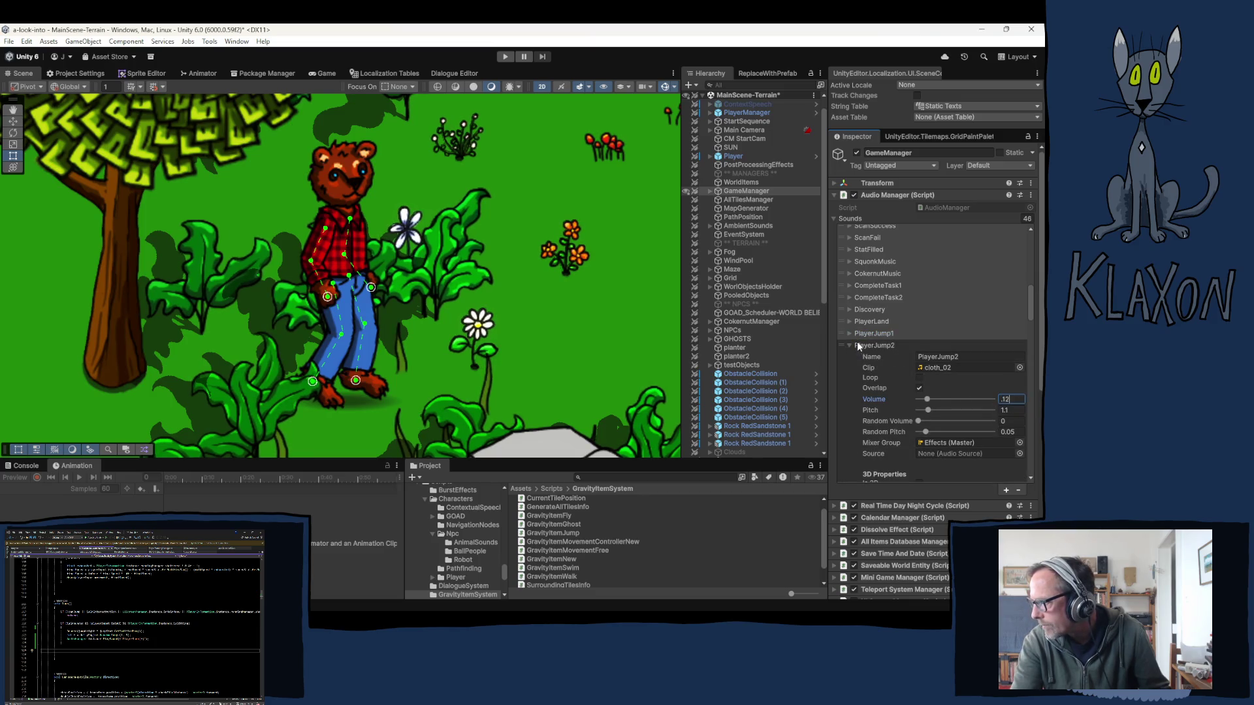
{"action": "left_click", "coordinate": [849, 346]}
{"action": "left_click", "coordinate": [850, 357]}
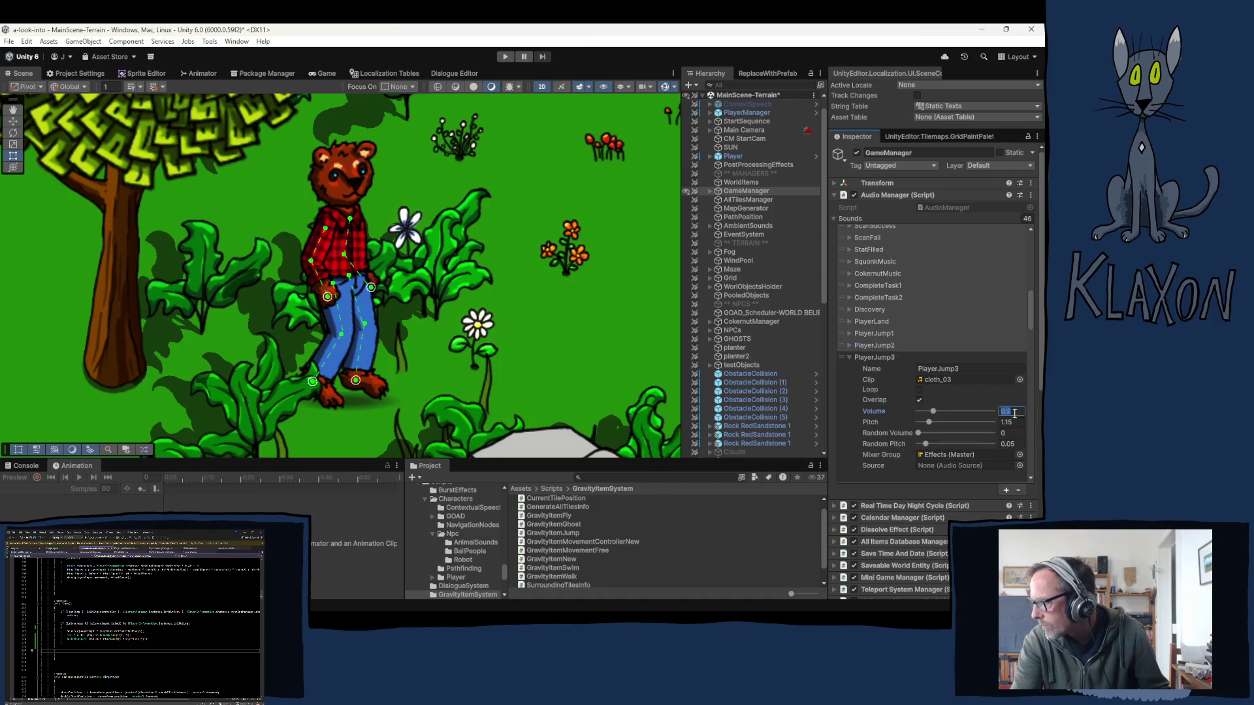
{"action": "left_click", "coordinate": [849, 357]}
{"action": "left_click", "coordinate": [850, 369]}
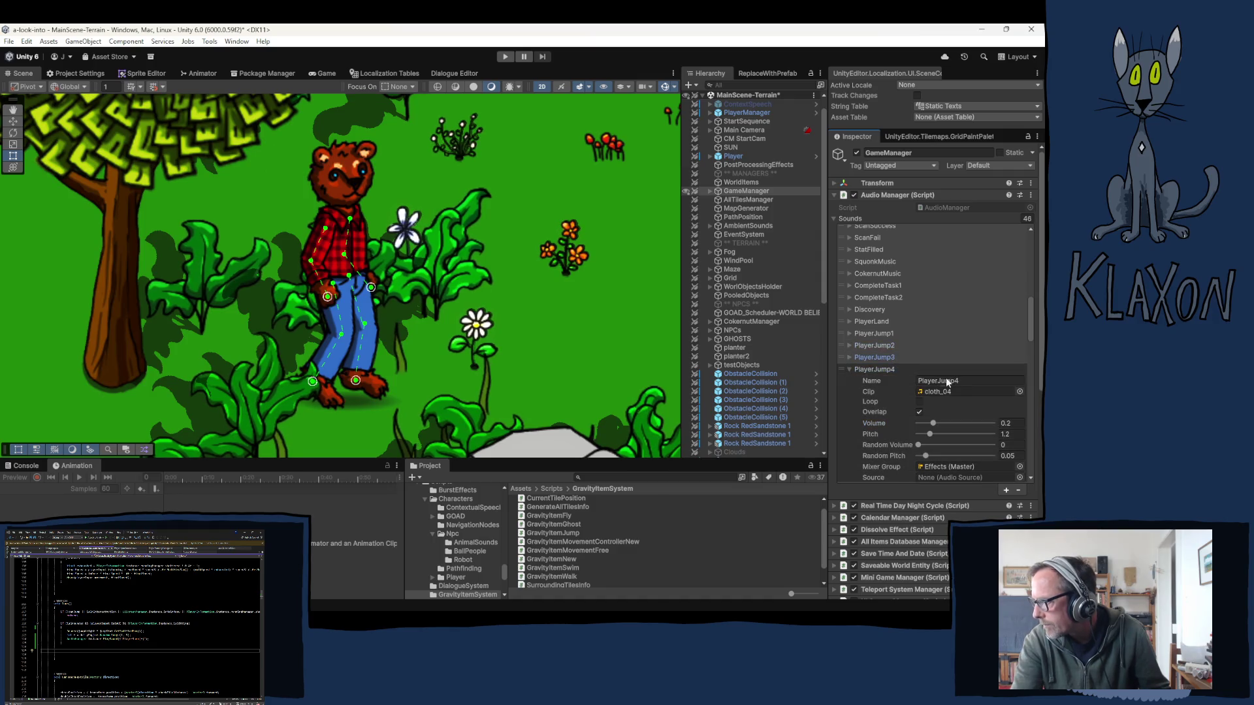
{"action": "double_click", "coordinate": [1006, 422]}
{"action": "type", "text": ".12"}
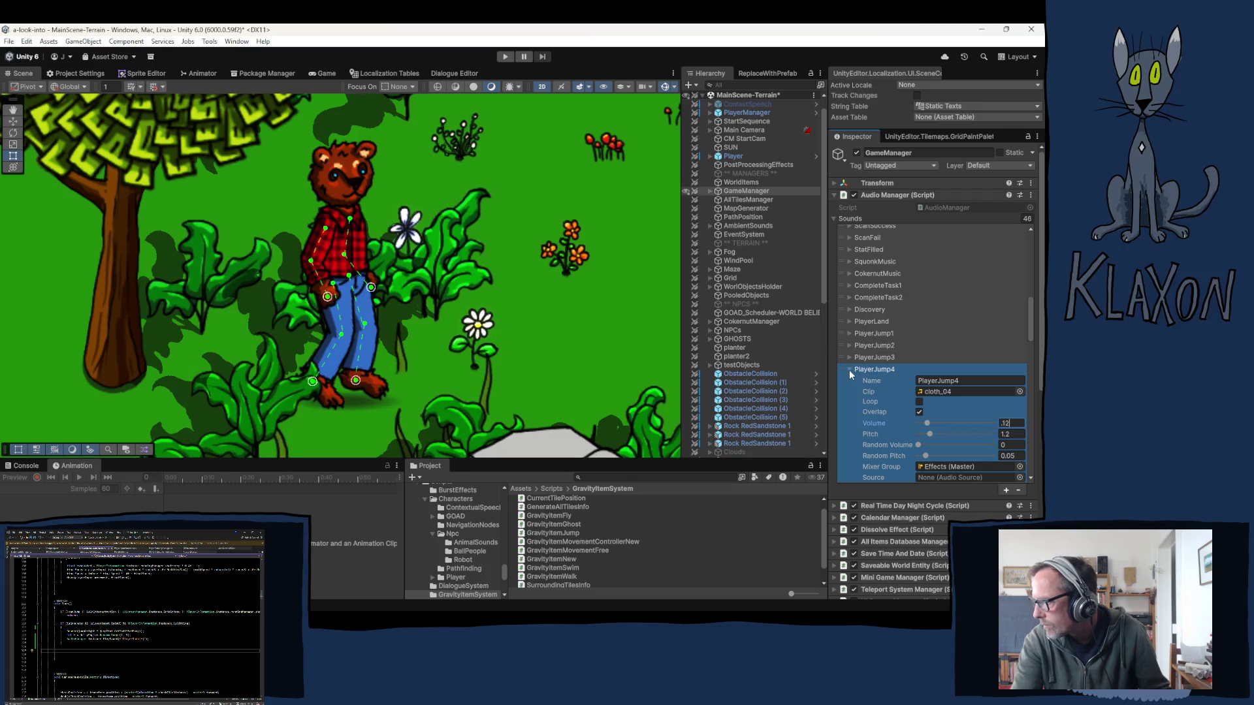
- Set the PlayerJump5 through PlayerJump8 volumes to 0.12
{"action": "left_click", "coordinate": [850, 369]}
{"action": "left_click", "coordinate": [850, 381]}
{"action": "left_click", "coordinate": [1006, 435]}
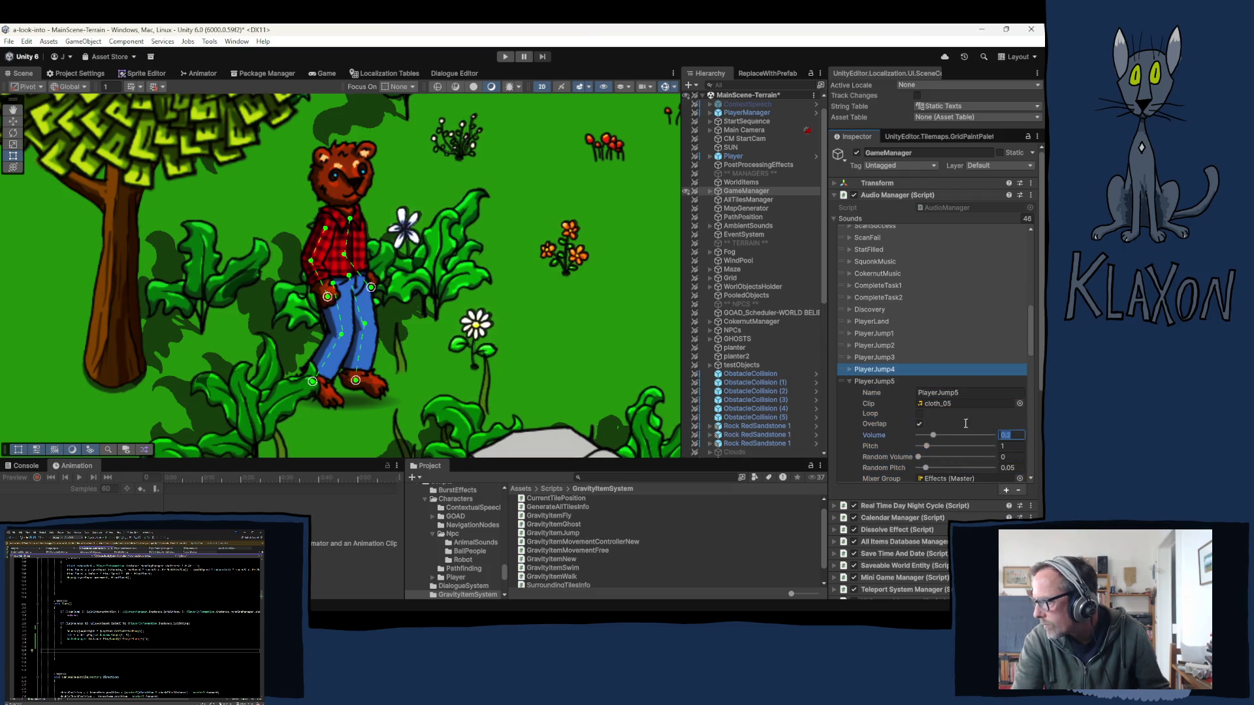
{"action": "left_click", "coordinate": [849, 380]}
{"action": "left_click", "coordinate": [849, 393]}
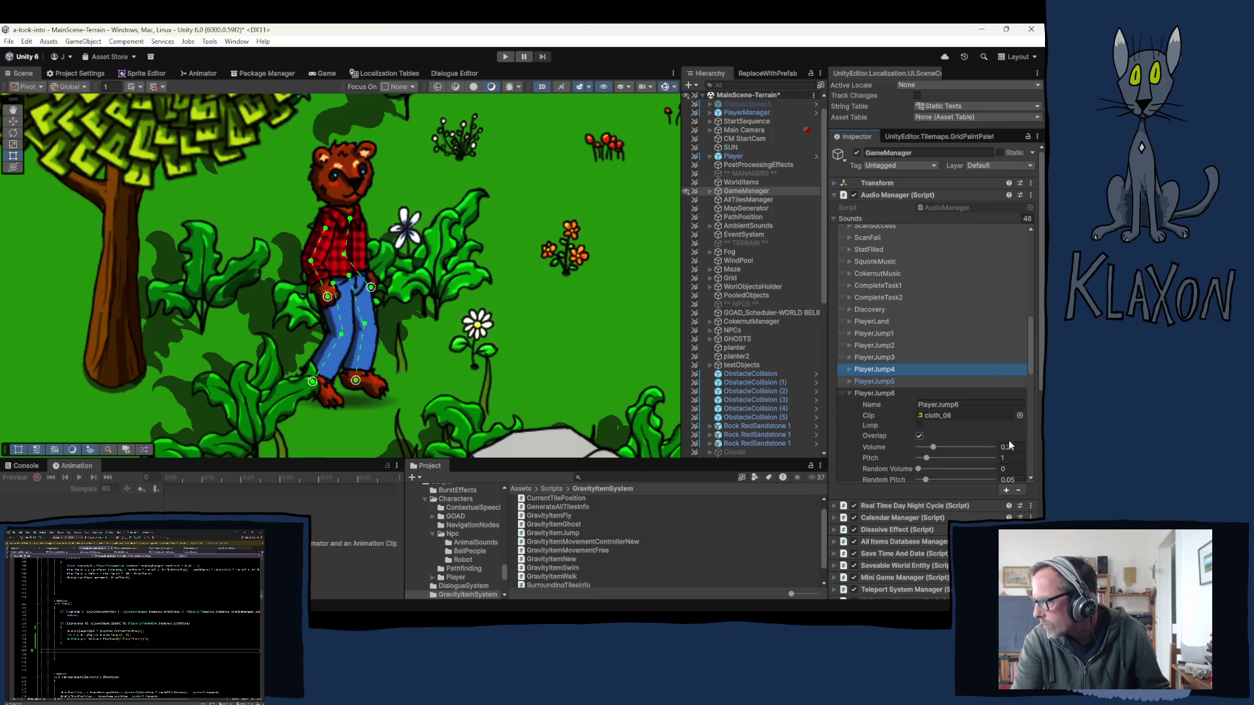
{"action": "double_click", "coordinate": [1008, 447]}
{"action": "type", "text": ".12"}
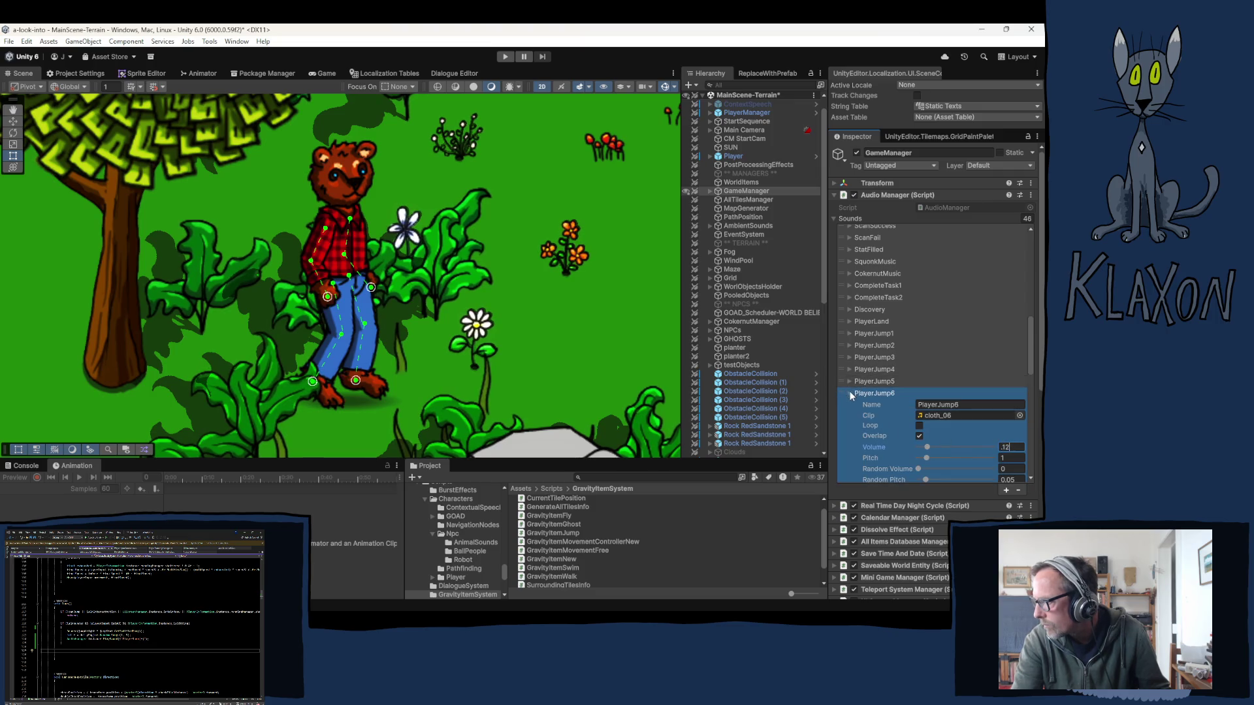
{"action": "left_click", "coordinate": [850, 393]}
{"action": "left_click", "coordinate": [850, 405]}
{"action": "double_click", "coordinate": [1011, 458]}
{"action": "type", "text": ".12"}
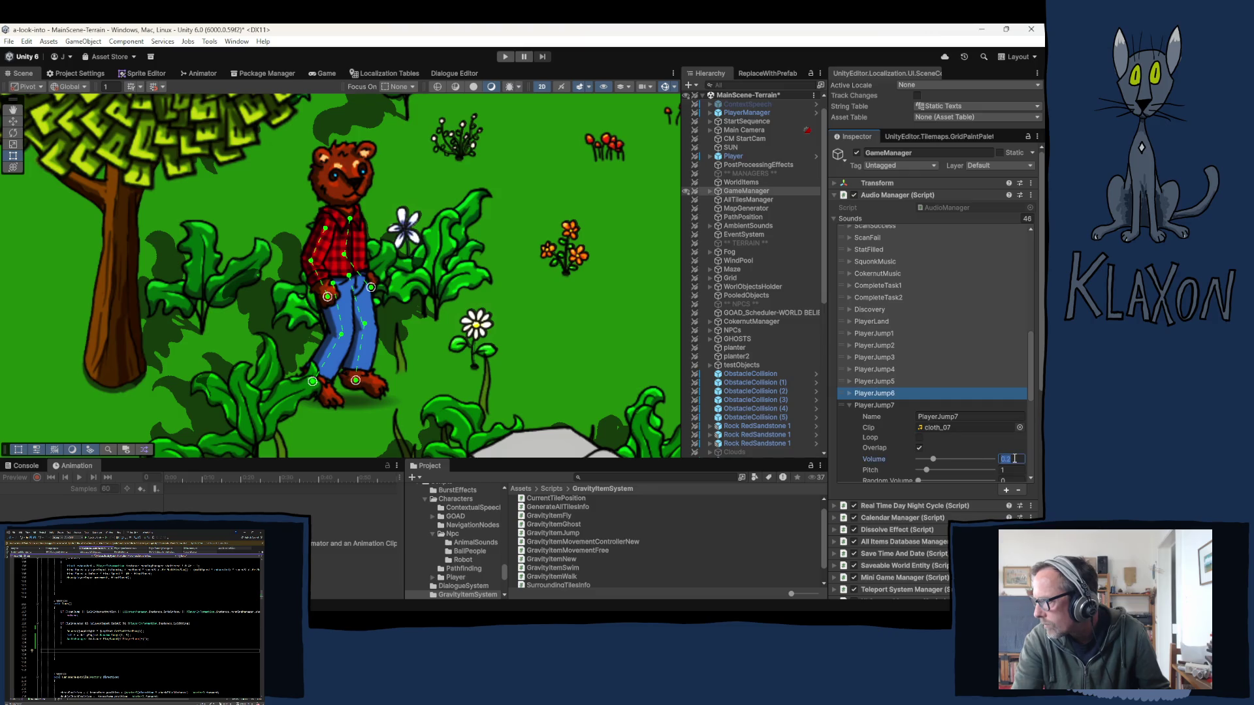
{"action": "left_click", "coordinate": [846, 405]}
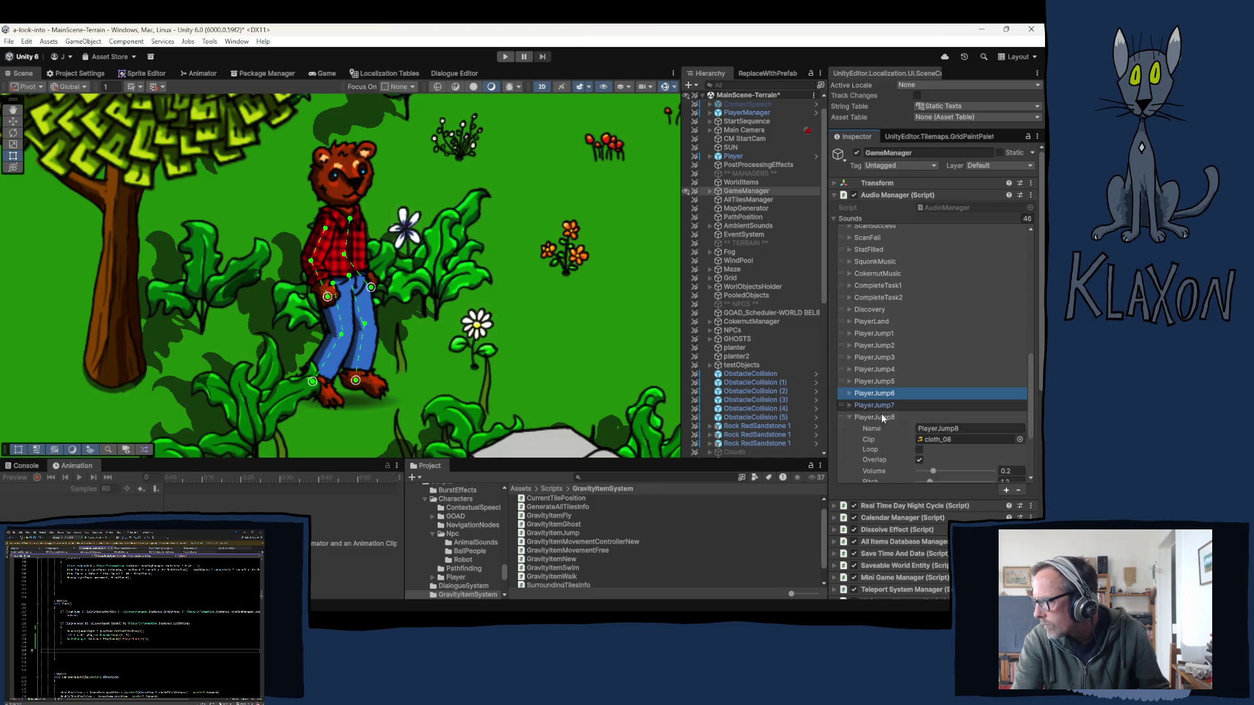
{"action": "left_click", "coordinate": [875, 416]}
{"action": "double_click", "coordinate": [1011, 470]}
{"action": "type", "text": ".12"}
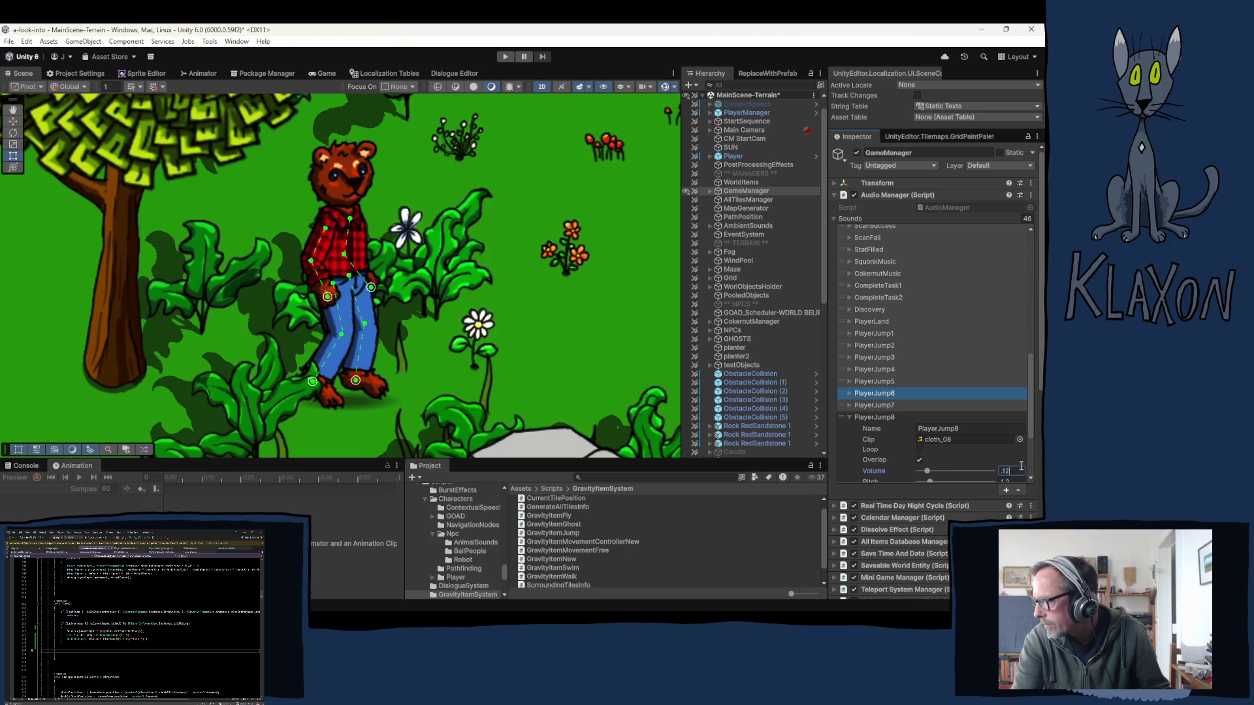
{"action": "scroll", "coordinate": [942, 430], "scroll_direction": "down", "scroll_amount": 1}
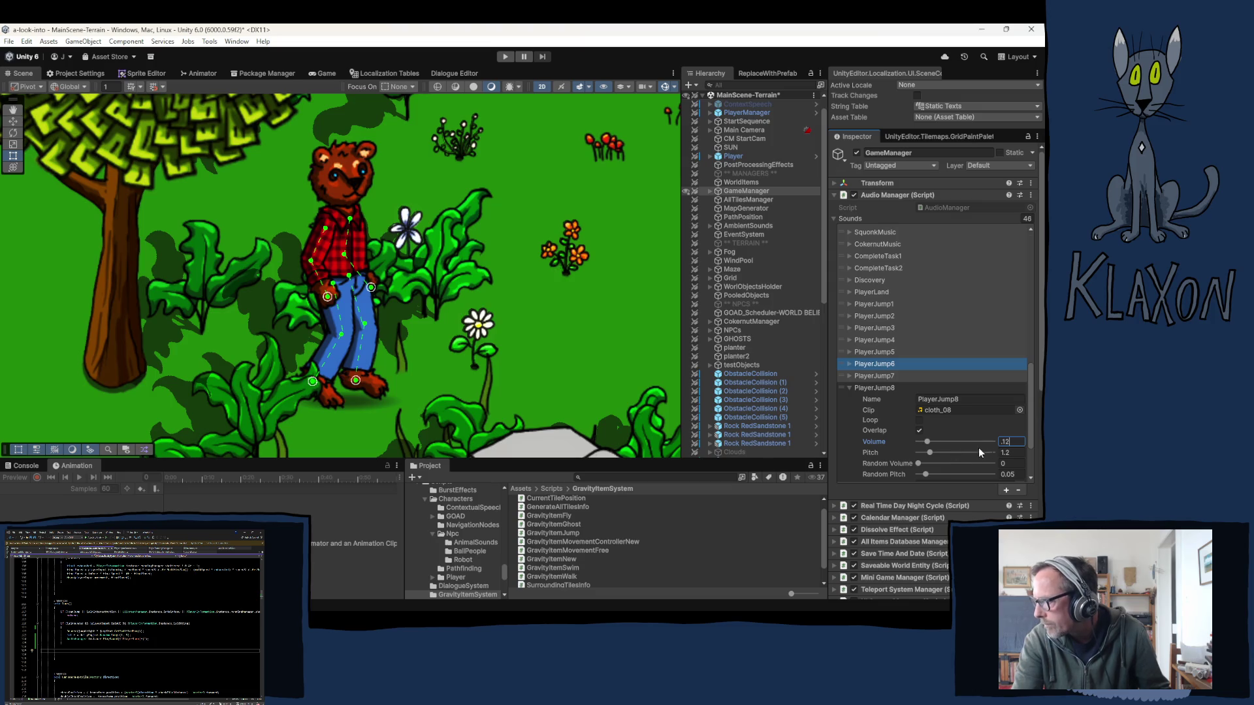
{"action": "scroll", "coordinate": [907, 453], "scroll_direction": "down", "scroll_amount": 1}
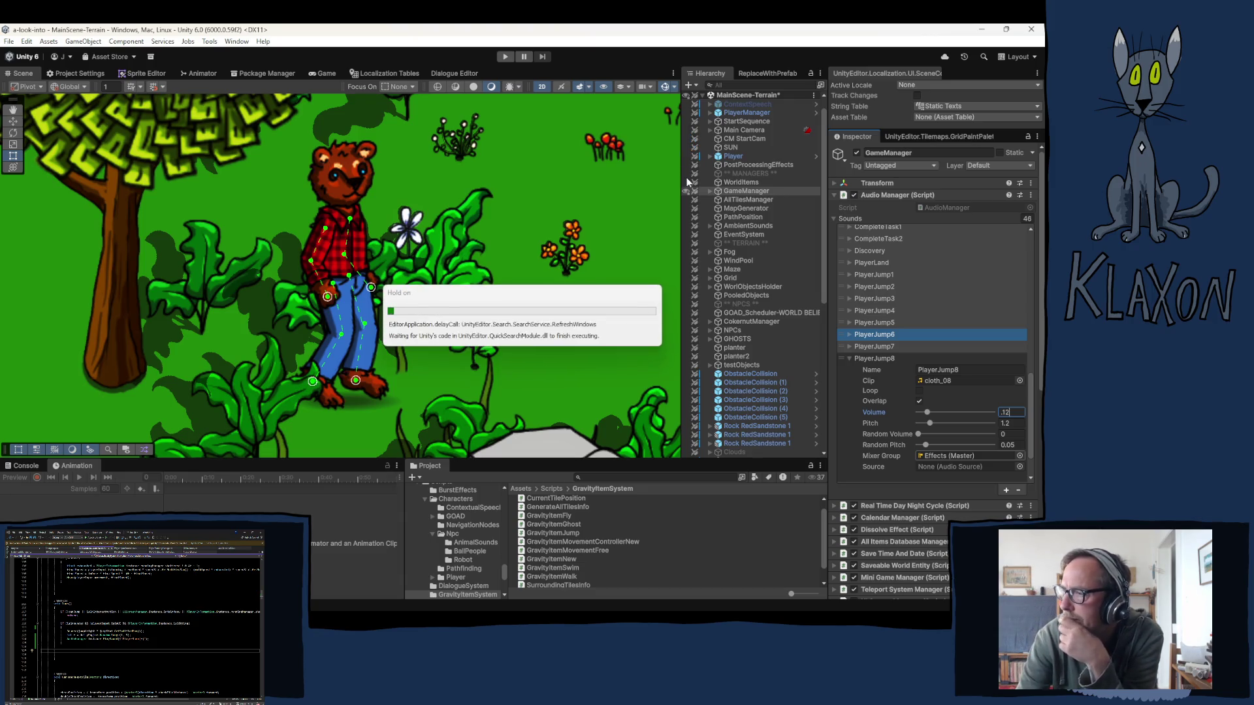
- Enter Play mode to load the game's title screen for testing
{"action": "left_click", "coordinate": [505, 56]}
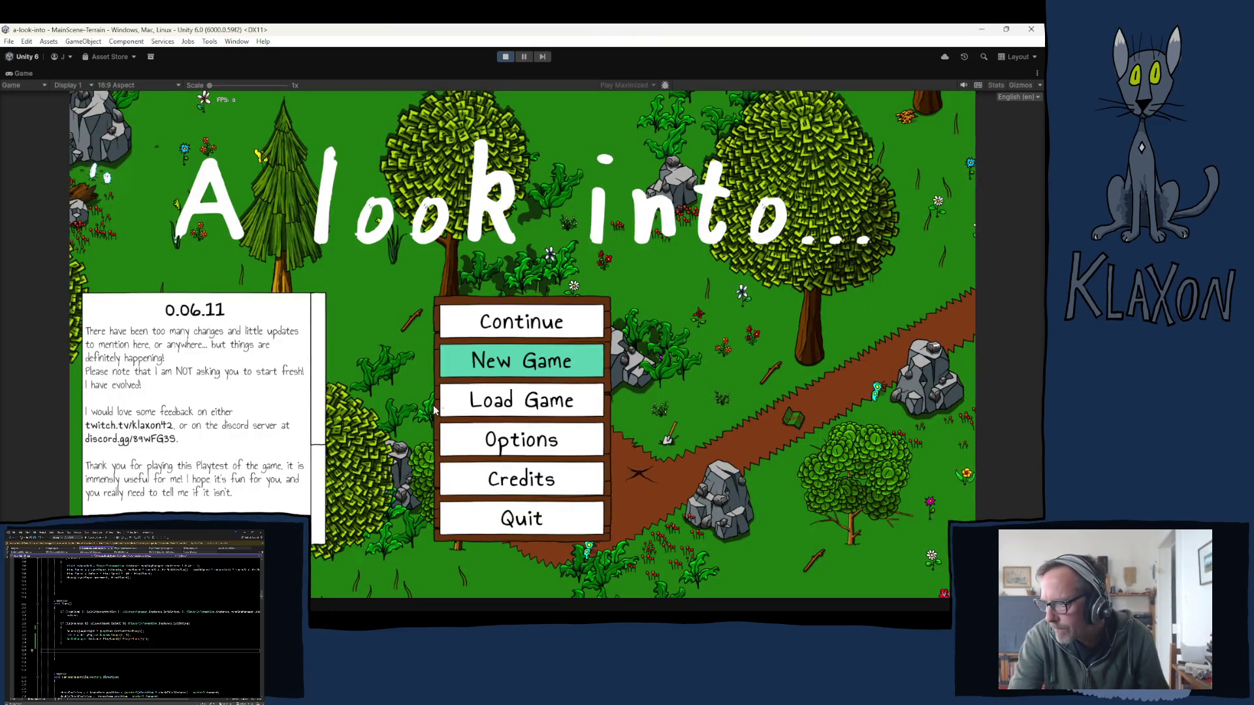
- Start a New Game, confirm the fresh save, enter 'dsa' and accept the character
{"action": "left_click", "coordinate": [521, 360]}
{"action": "left_click", "coordinate": [469, 422]}
{"action": "type", "text": "dsa"}
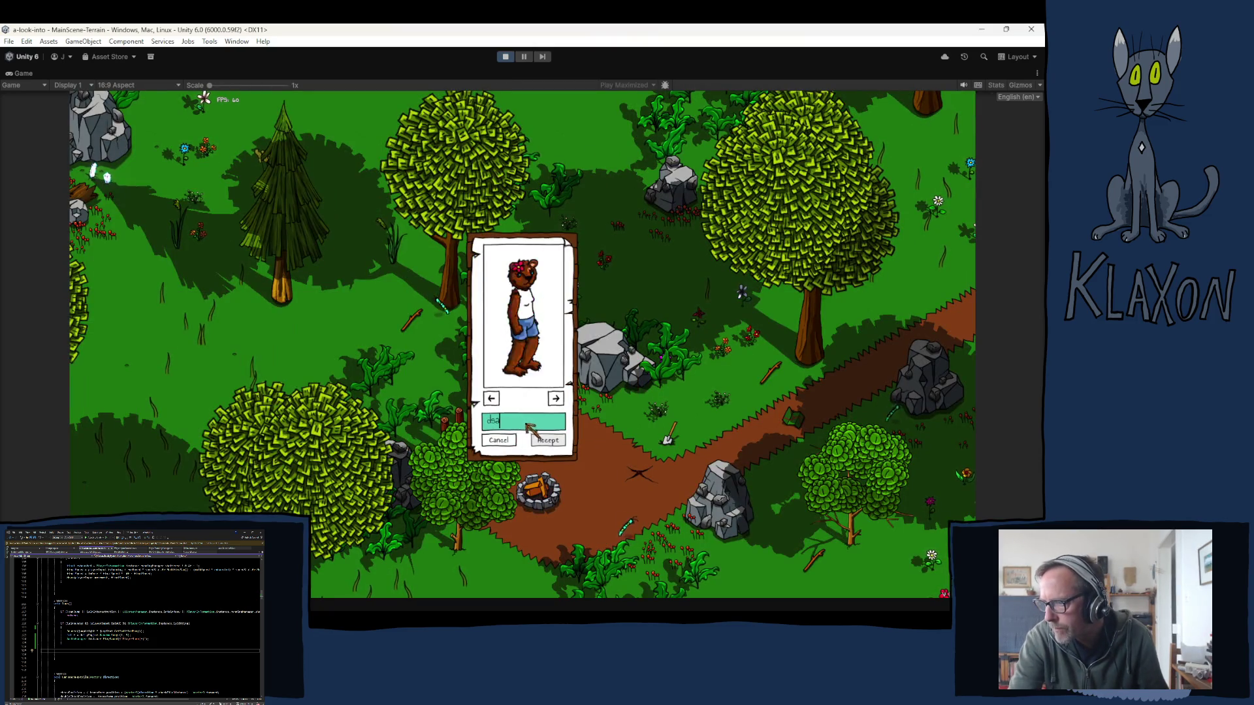
{"action": "left_click", "coordinate": [547, 441]}
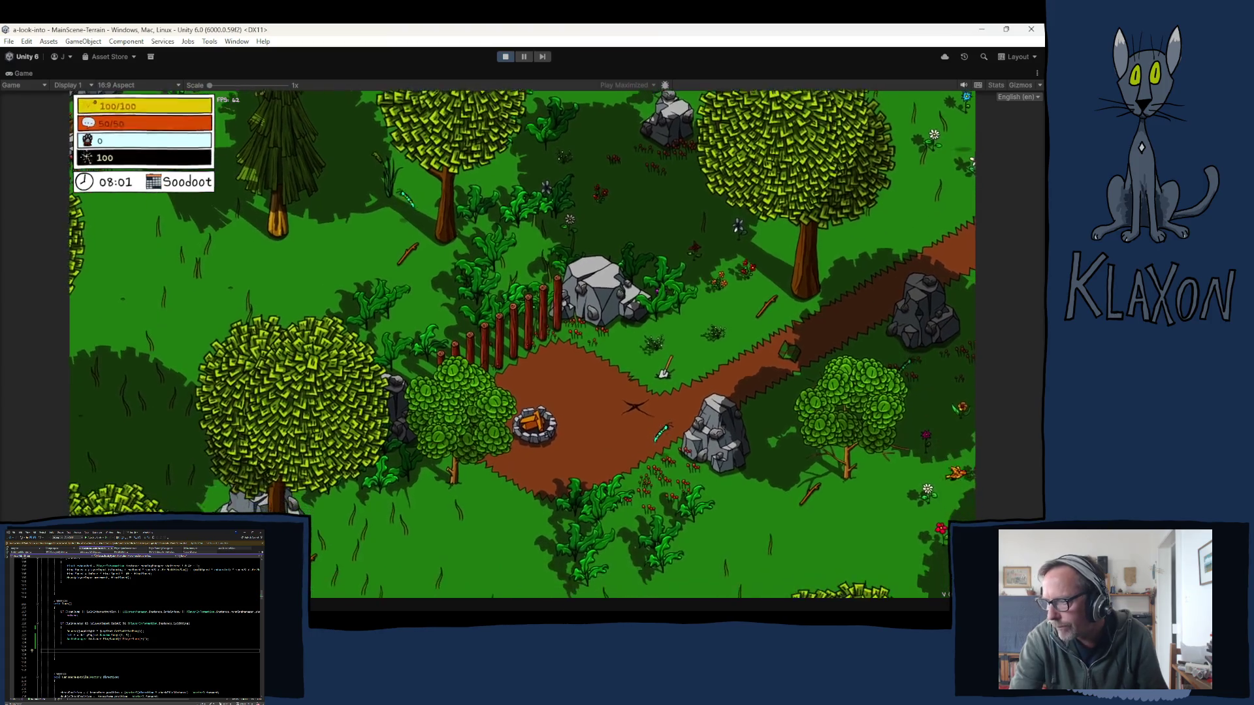
- Jump and run the character along the paths past the barn, then stop the playtest
{"action": "key", "text": "space"}
{"action": "key", "text": "space"}
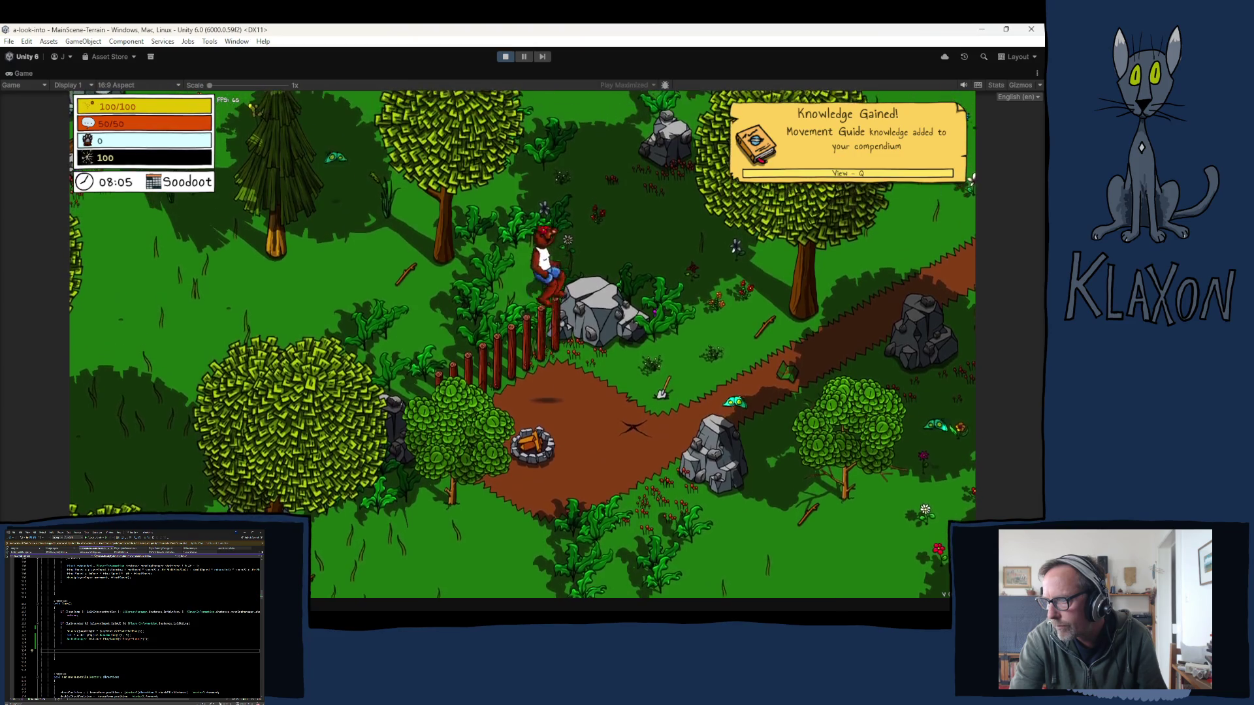
{"action": "key", "text": "d"}
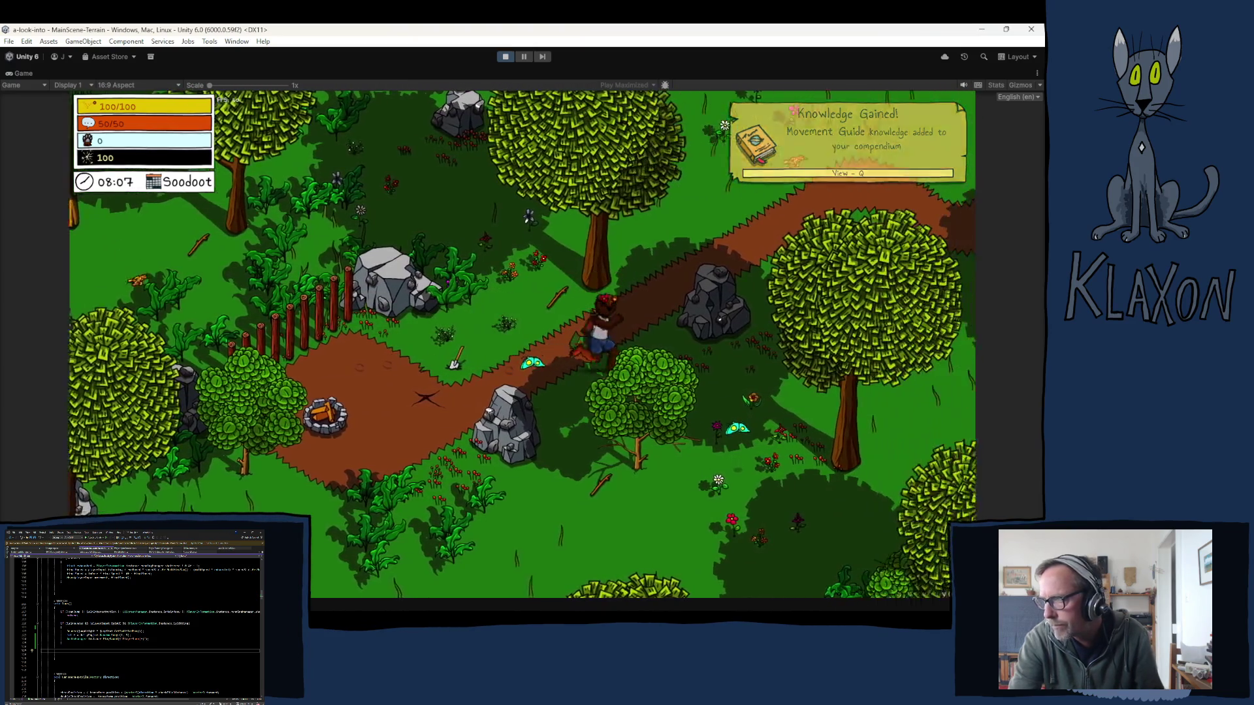
{"action": "key", "text": "d"}
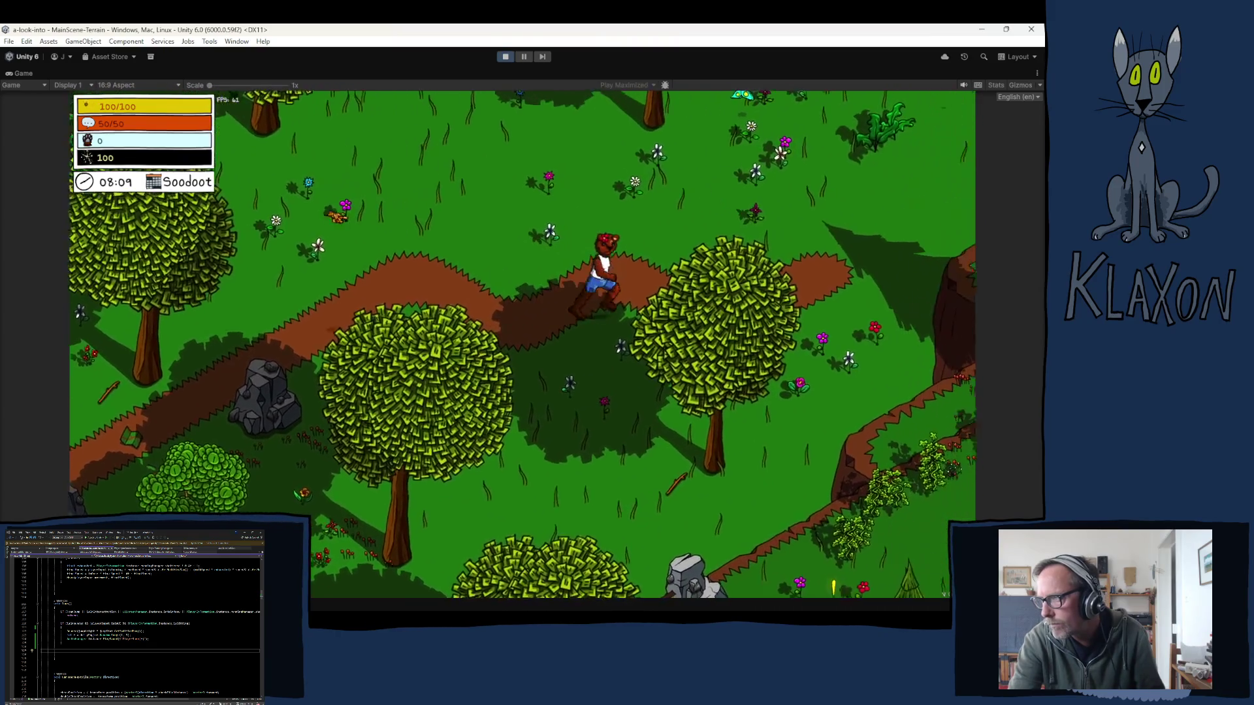
{"action": "key", "text": "d"}
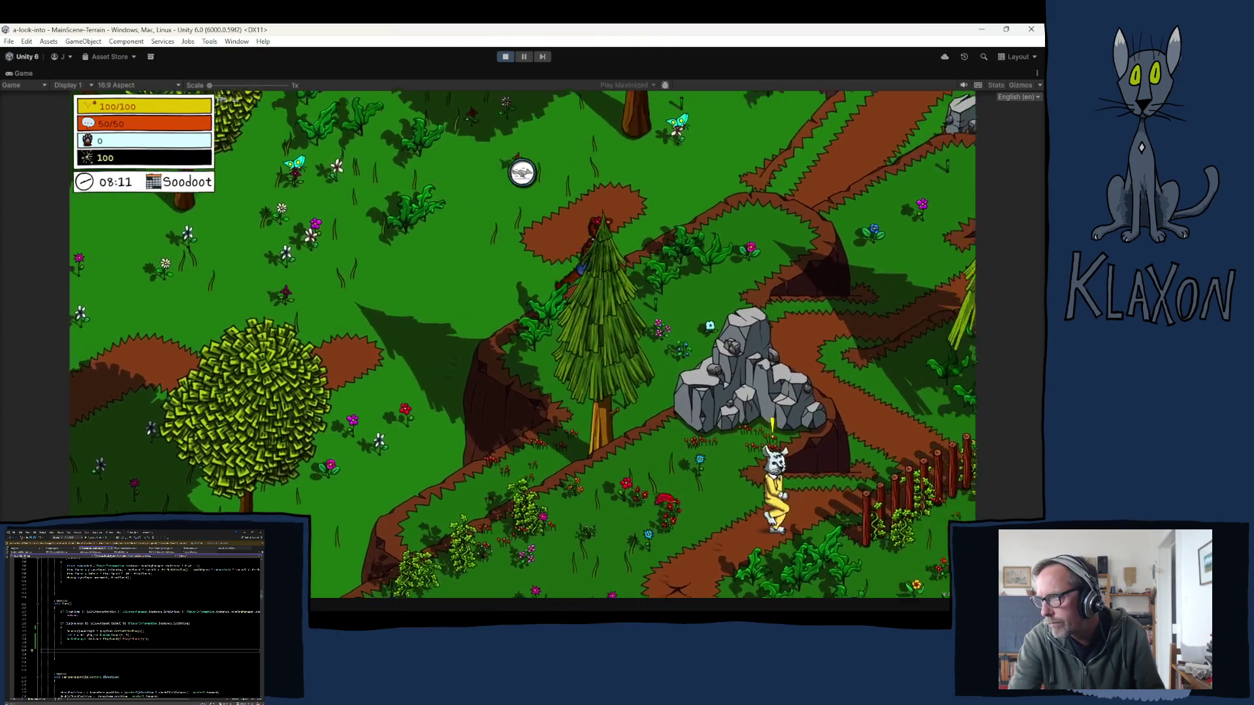
{"action": "key", "text": "d"}
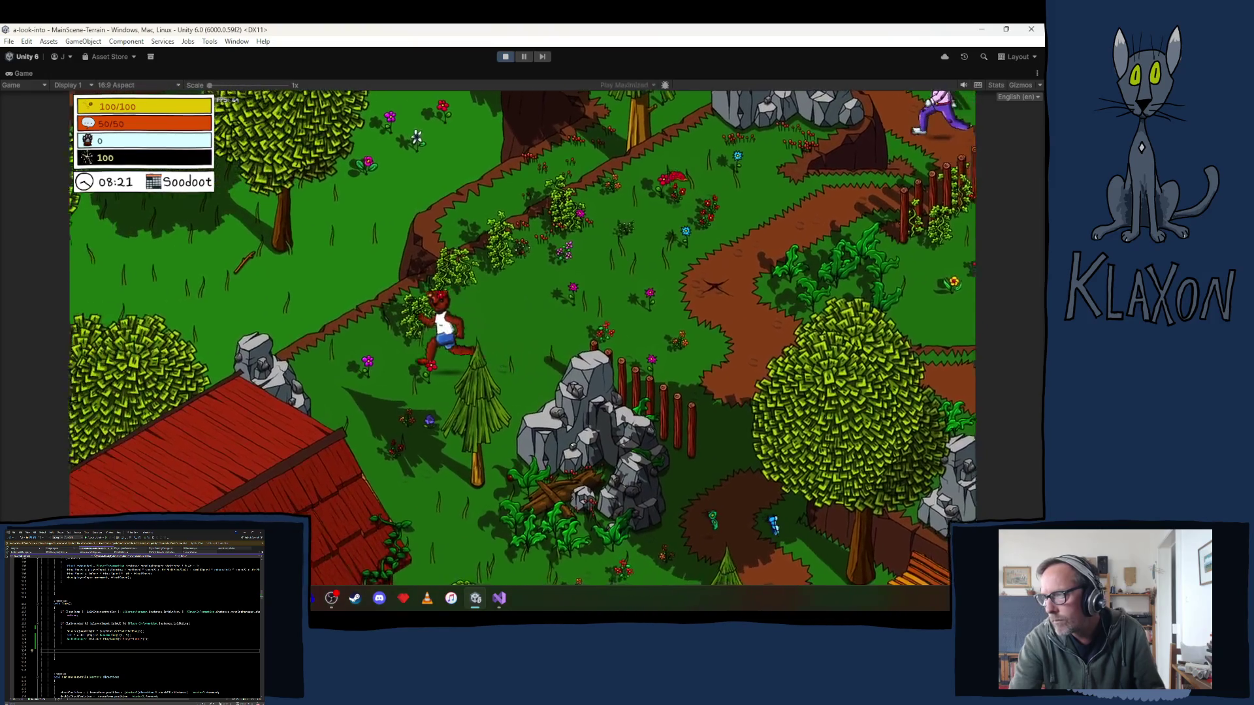
{"action": "key", "text": "a"}
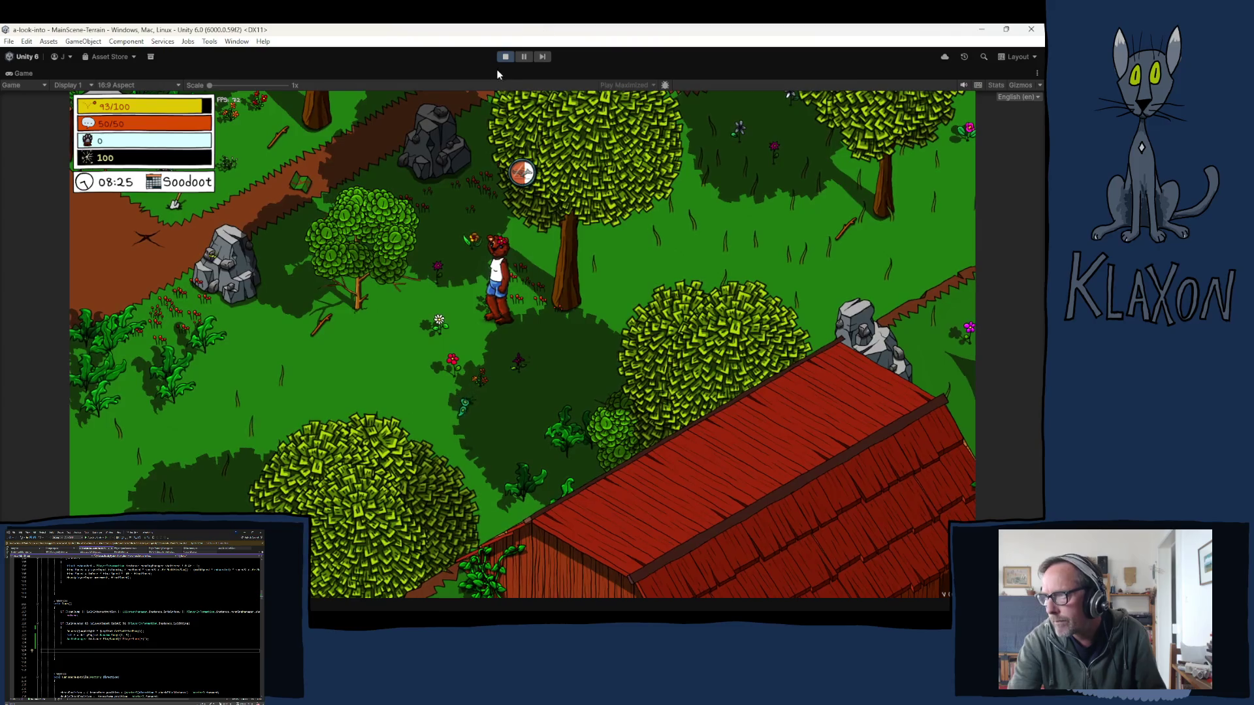
{"action": "left_click", "coordinate": [504, 58]}
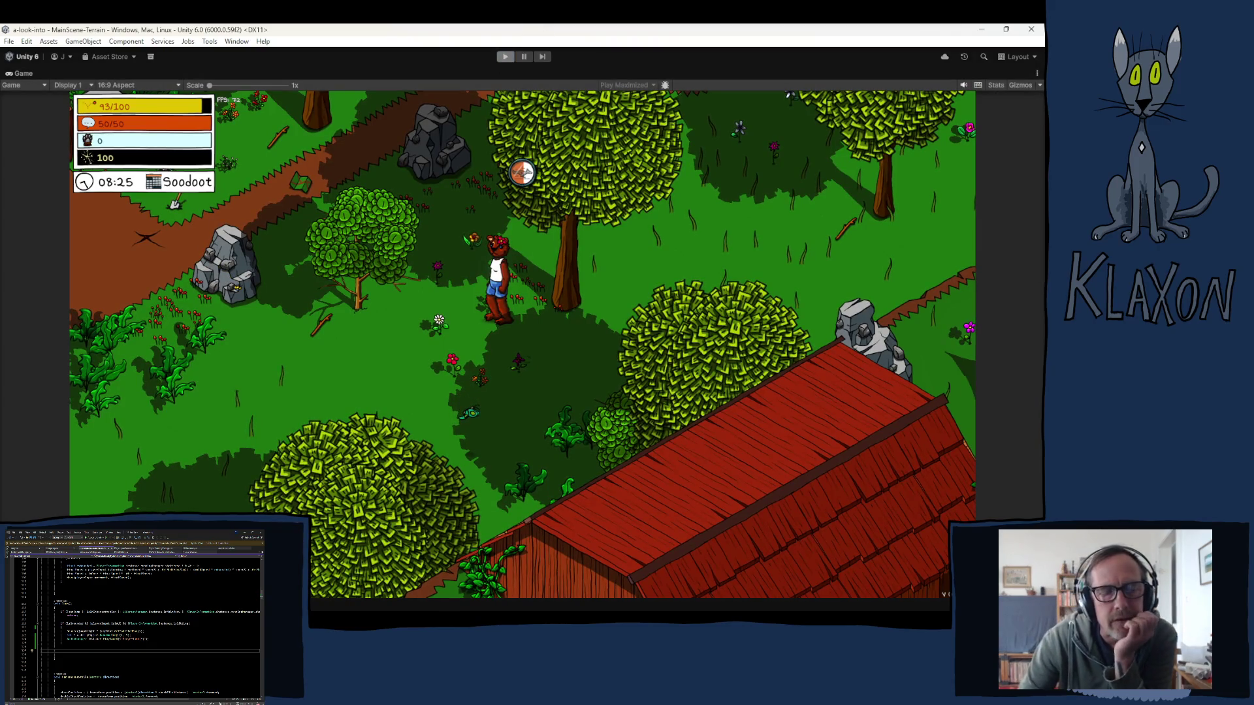